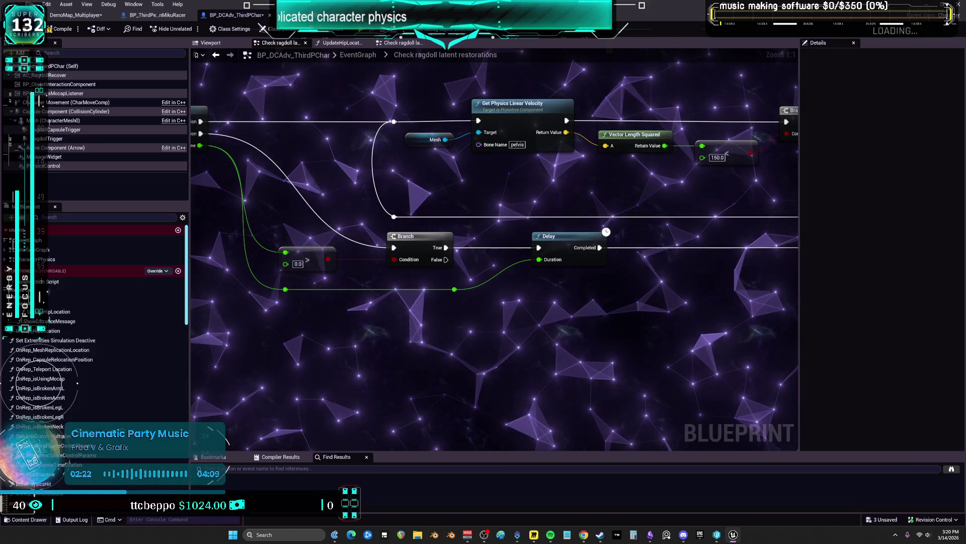
Step: Leave the collapsed 'Check ragdoll latent restorations' graph and return to the parent EventGraph
{"action": "left_click_drag", "start_coordinate": [220, 186], "coordinate": [247, 191]}
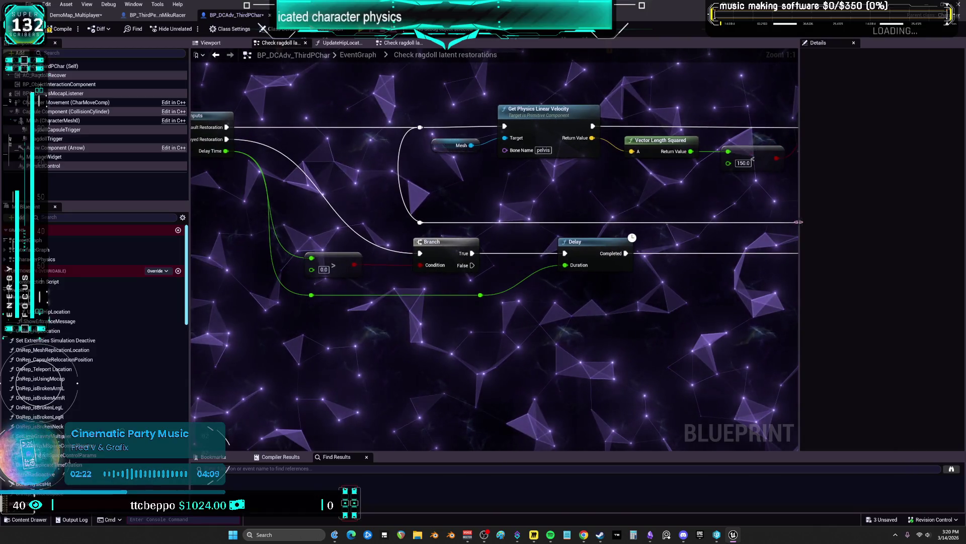
{"action": "left_click", "coordinate": [216, 57]}
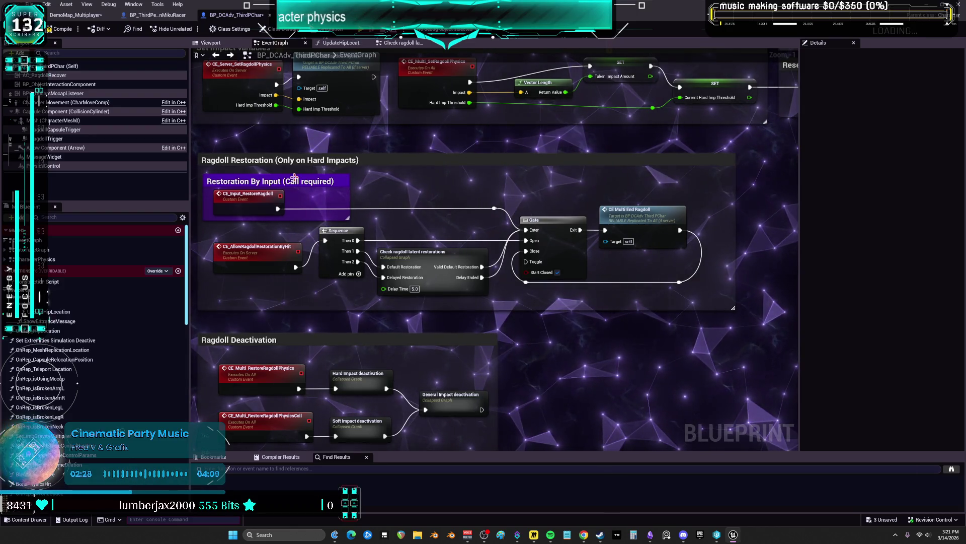
{"action": "mouse_move", "coordinate": [335, 364]}
{"action": "left_mouse_down"}
{"action": "mouse_move", "coordinate": [357, 203]}
{"action": "mouse_move", "coordinate": [375, 401]}
{"action": "left_mouse_up"}
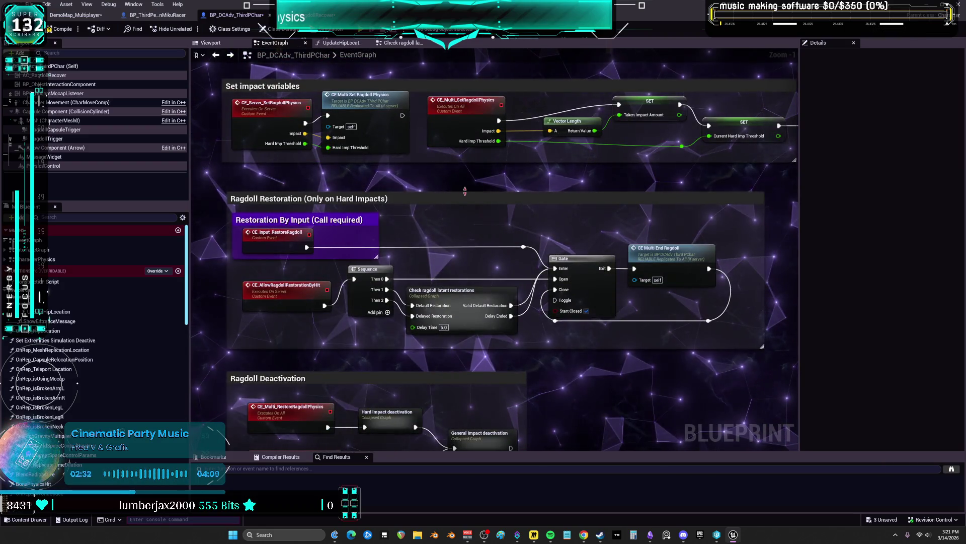
{"action": "mouse_move", "coordinate": [424, 216]}
{"action": "left_mouse_down"}
{"action": "mouse_move", "coordinate": [382, 332]}
{"action": "mouse_move", "coordinate": [352, 282]}
{"action": "mouse_move", "coordinate": [347, 218]}
{"action": "left_mouse_up"}
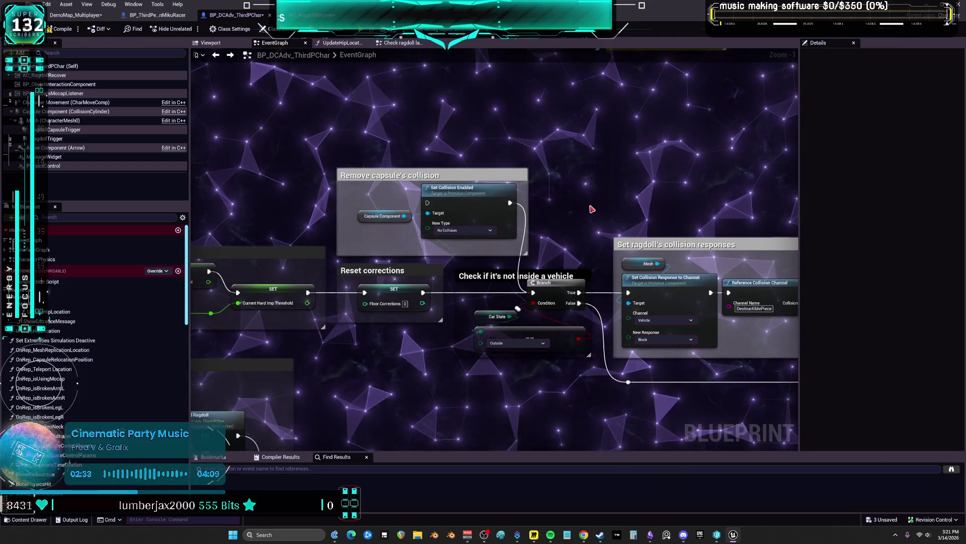
{"action": "left_click_drag", "start_coordinate": [589, 209], "coordinate": [345, 170]}
{"action": "left_click_drag", "start_coordinate": [555, 186], "coordinate": [536, 179]}
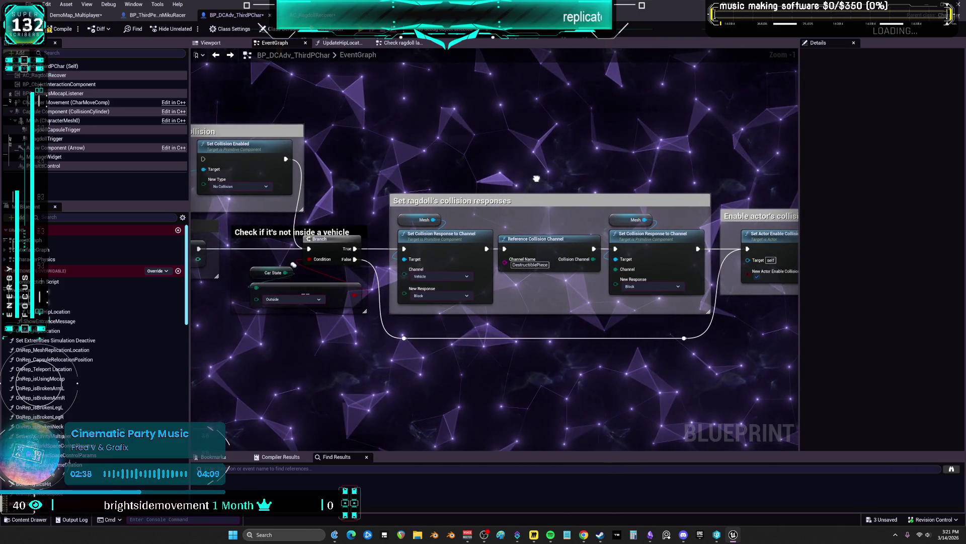
{"action": "left_click_drag", "start_coordinate": [477, 159], "coordinate": [470, 152]}
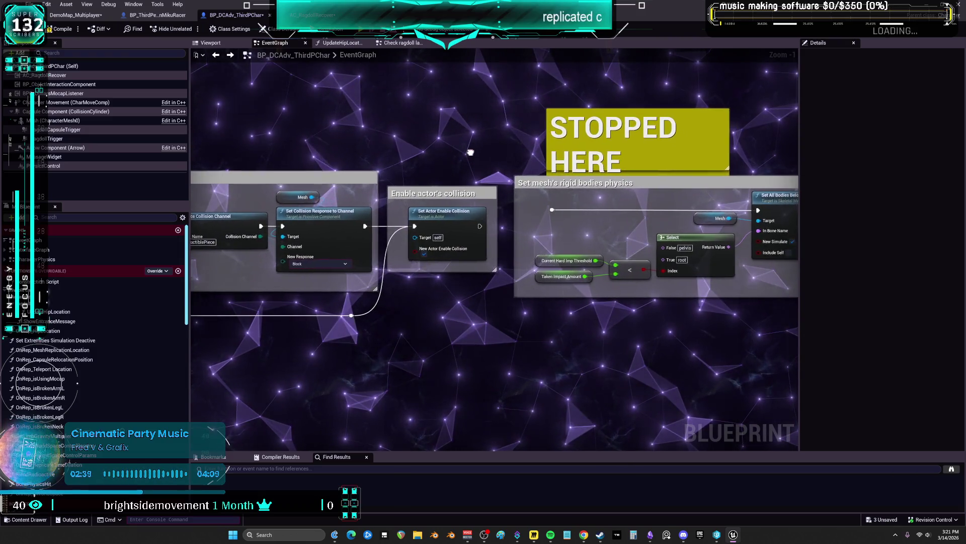
{"action": "mouse_move", "coordinate": [558, 257]}
{"action": "left_mouse_down"}
{"action": "mouse_move", "coordinate": [202, 282]}
{"action": "mouse_move", "coordinate": [231, 266]}
{"action": "mouse_move", "coordinate": [287, 148]}
{"action": "mouse_move", "coordinate": [491, 144]}
{"action": "left_mouse_up"}
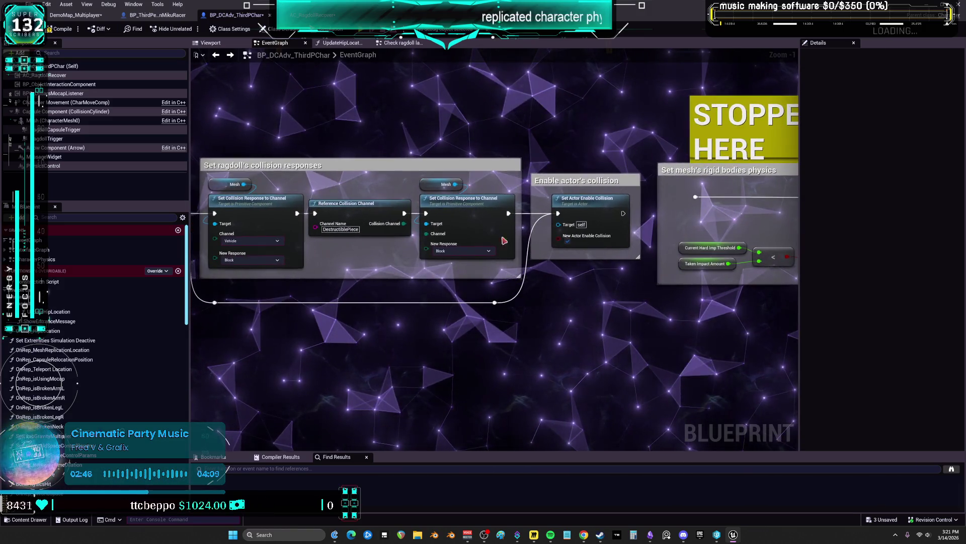
{"action": "mouse_move", "coordinate": [505, 240]}
{"action": "left_mouse_down"}
{"action": "mouse_move", "coordinate": [291, 280]}
{"action": "mouse_move", "coordinate": [314, 282]}
{"action": "left_mouse_up"}
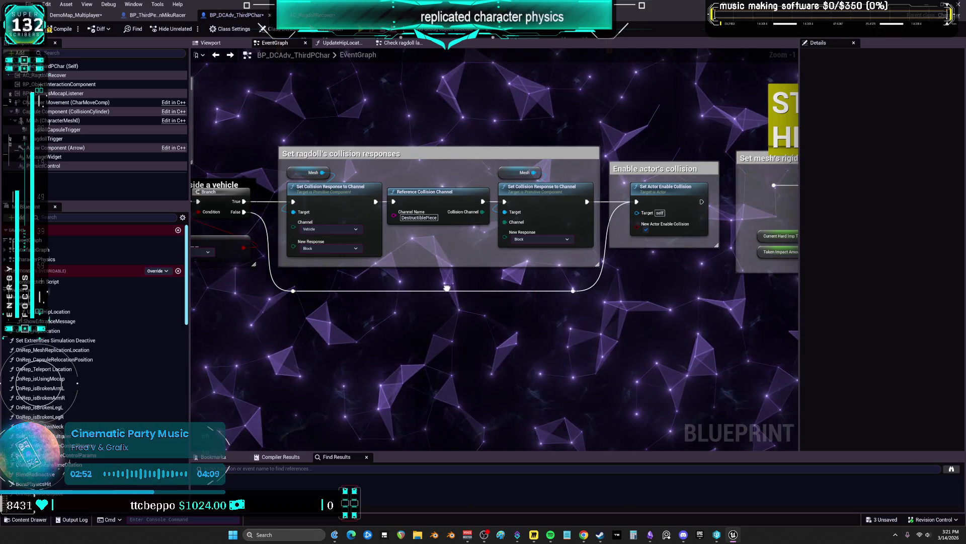
{"action": "left_click_drag", "start_coordinate": [432, 285], "coordinate": [623, 288]}
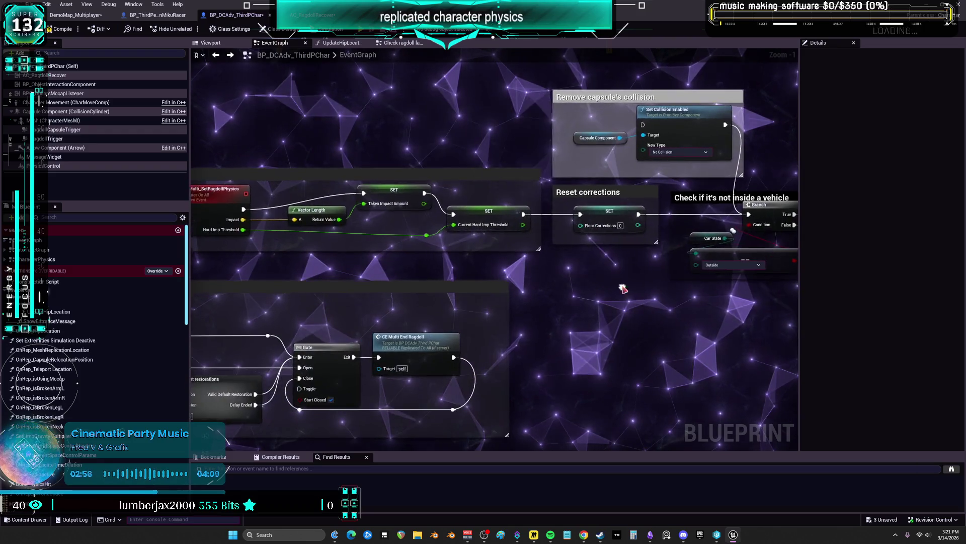
{"action": "left_click_drag", "start_coordinate": [487, 274], "coordinate": [491, 260]}
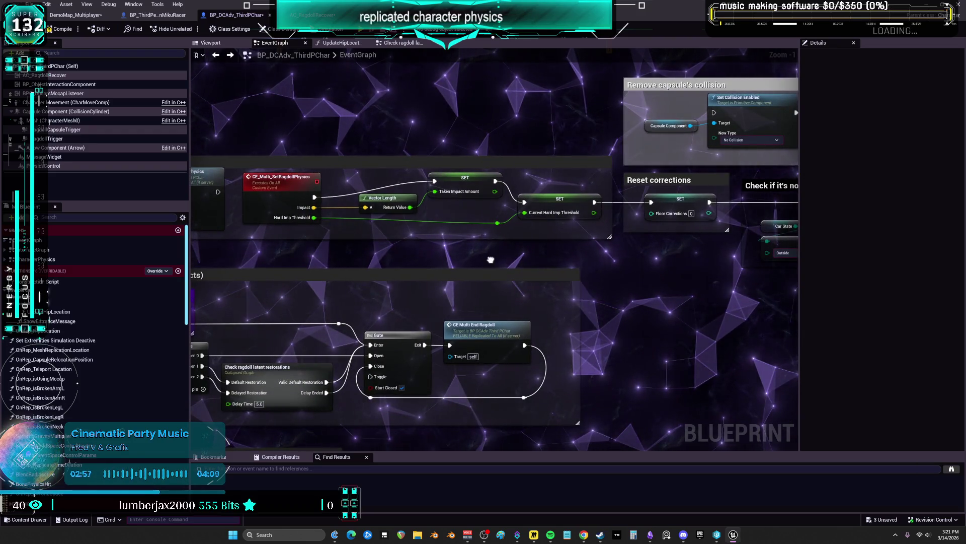
{"action": "left_click_drag", "start_coordinate": [491, 260], "coordinate": [76, 267]}
{"action": "mouse_move", "coordinate": [453, 251]}
{"action": "left_mouse_down"}
{"action": "mouse_move", "coordinate": [748, 233]}
{"action": "mouse_move", "coordinate": [462, 142]}
{"action": "mouse_move", "coordinate": [571, 185]}
{"action": "mouse_move", "coordinate": [670, 260]}
{"action": "left_mouse_up"}
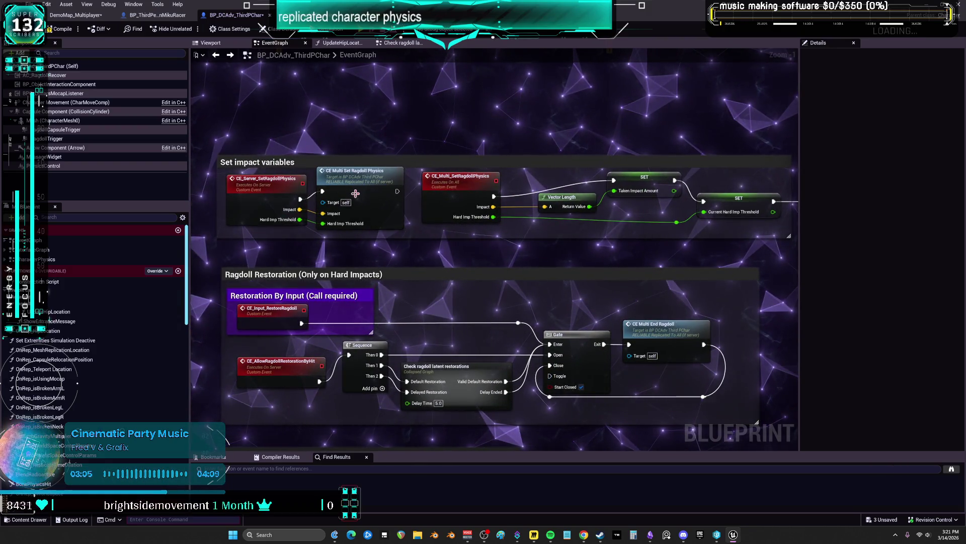
{"action": "scroll", "coordinate": [362, 192], "scroll_direction": "down", "scroll_amount": 4}
Step: Zoom out to see the whole EventGraph, then zoom back in
{"action": "left_click_drag", "start_coordinate": [641, 84], "coordinate": [613, 185]}
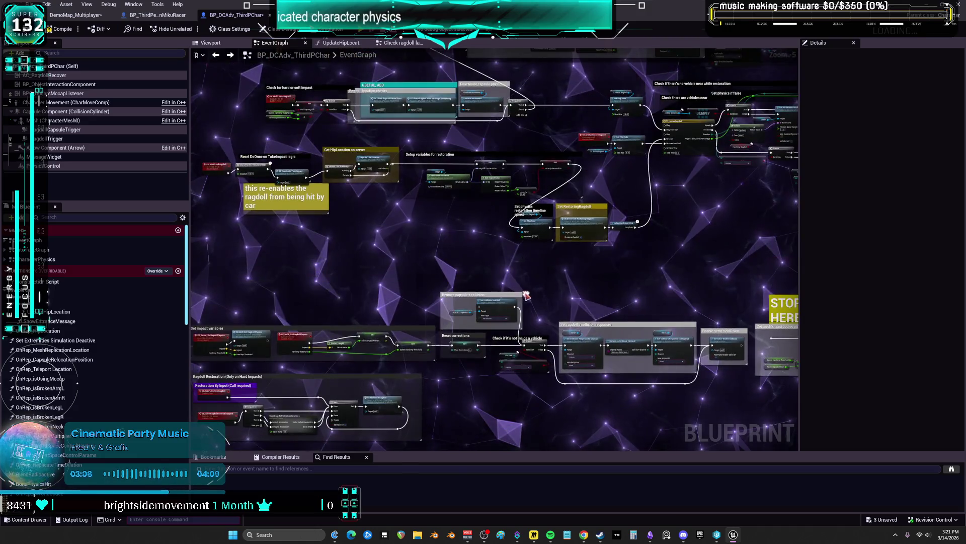
{"action": "scroll", "coordinate": [613, 185], "scroll_direction": "up", "scroll_amount": 3}
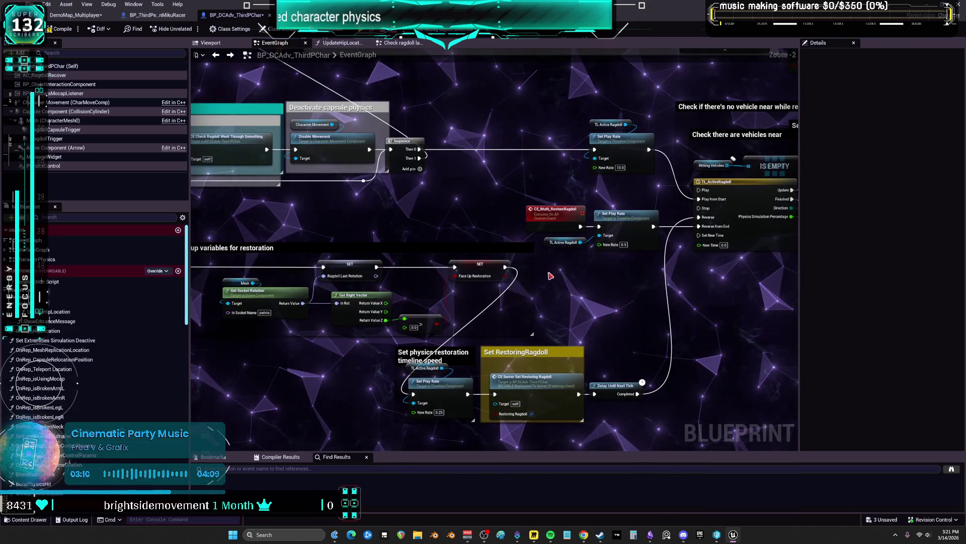
{"action": "right_click", "coordinate": [550, 276]}
{"action": "key", "text": "Escape"}
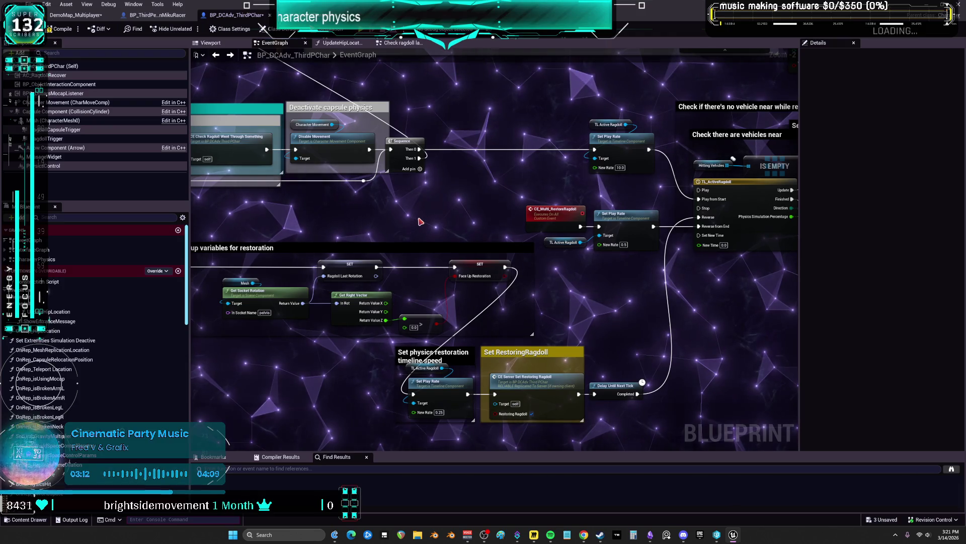
Step: Pan to the Do Once and impact-threshold nodes and bring up the All Actions list there
{"action": "mouse_move", "coordinate": [420, 219]}
{"action": "left_mouse_down"}
{"action": "mouse_move", "coordinate": [564, 236]}
{"action": "mouse_move", "coordinate": [487, 389]}
{"action": "mouse_move", "coordinate": [533, 248]}
{"action": "mouse_move", "coordinate": [215, 265]}
{"action": "mouse_move", "coordinate": [405, 257]}
{"action": "mouse_move", "coordinate": [730, 373]}
{"action": "left_mouse_up"}
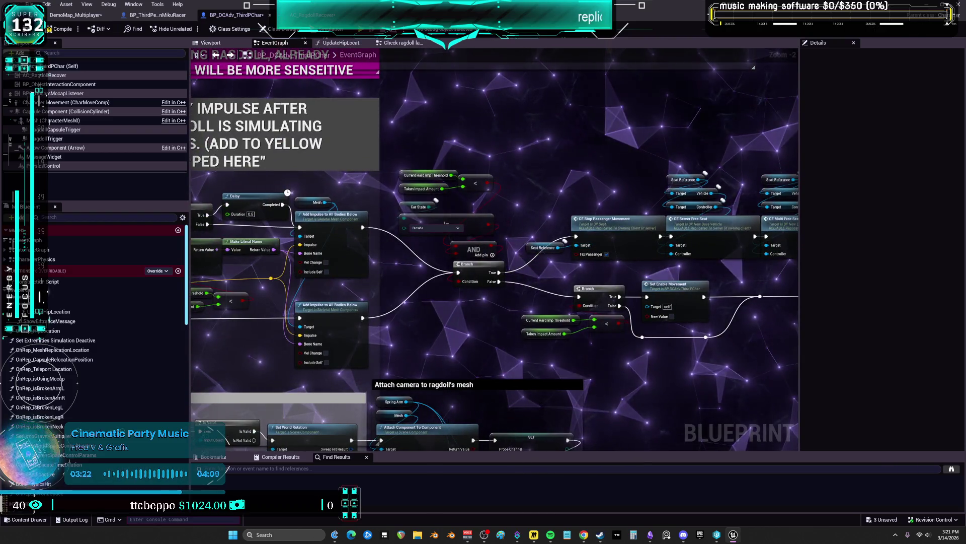
{"action": "left_click_drag", "start_coordinate": [323, 236], "coordinate": [528, 226]}
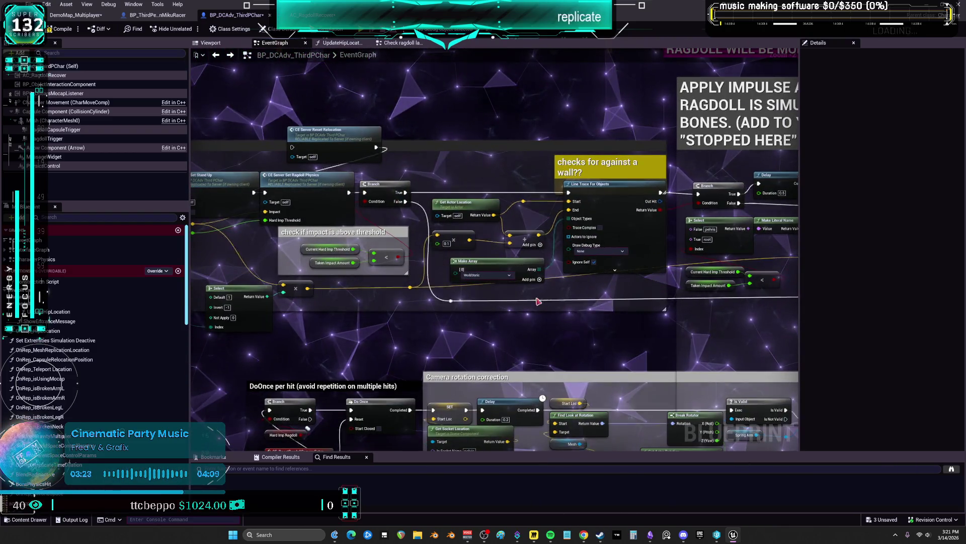
{"action": "left_click_drag", "start_coordinate": [277, 196], "coordinate": [437, 199]}
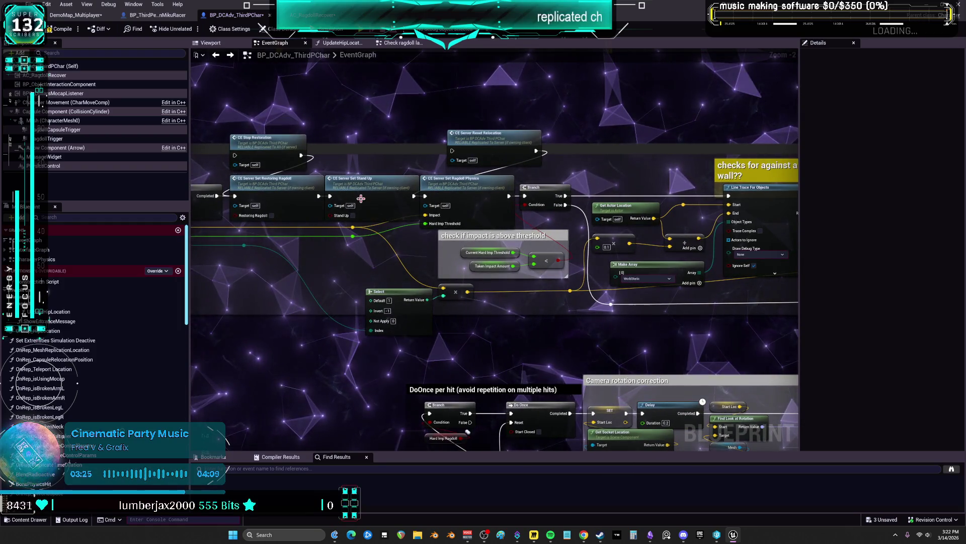
{"action": "left_click_drag", "start_coordinate": [302, 254], "coordinate": [339, 249]}
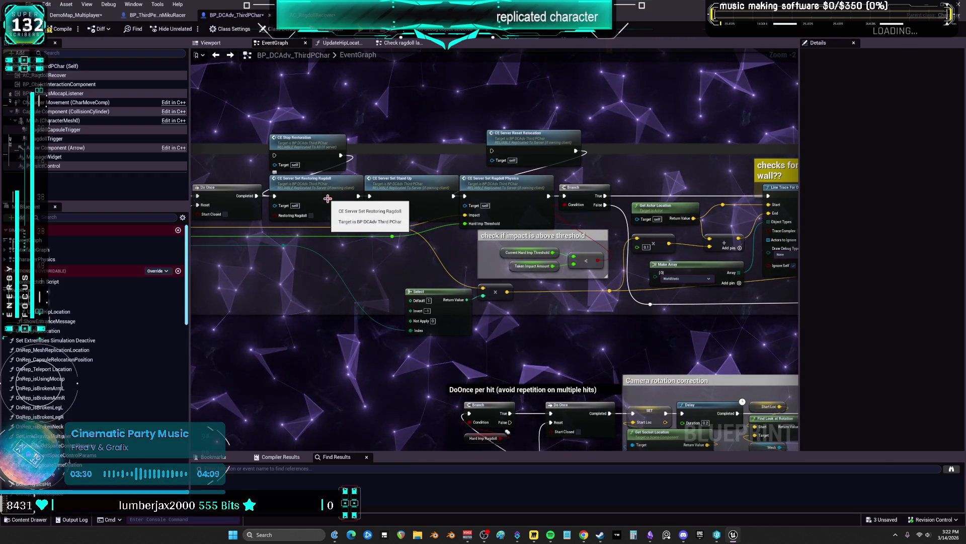
{"action": "right_click", "coordinate": [345, 278]}
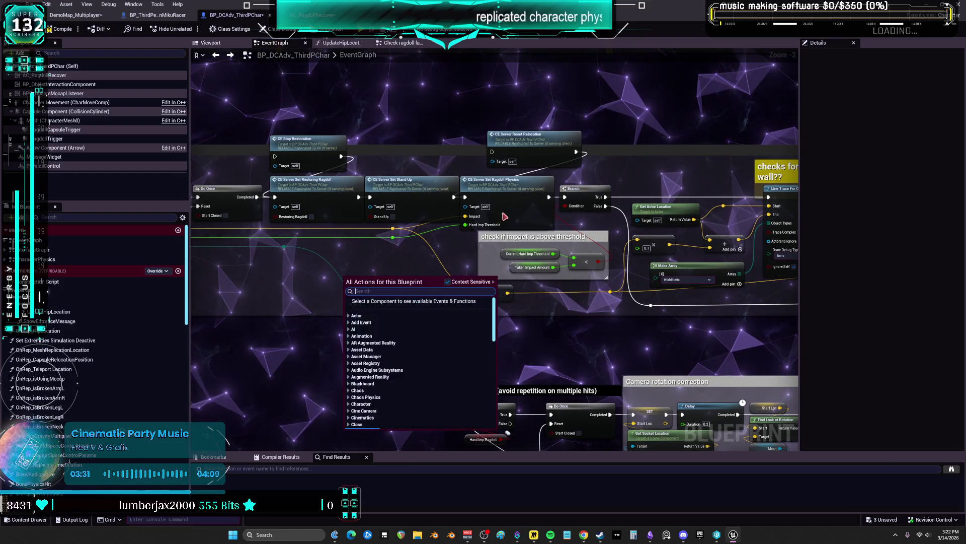
Step: Jump to the Ragdoll Physics event definition and zoom out around it
{"action": "double_click", "coordinate": [512, 185]}
{"action": "scroll", "coordinate": [458, 290], "scroll_direction": "down", "scroll_amount": 6}
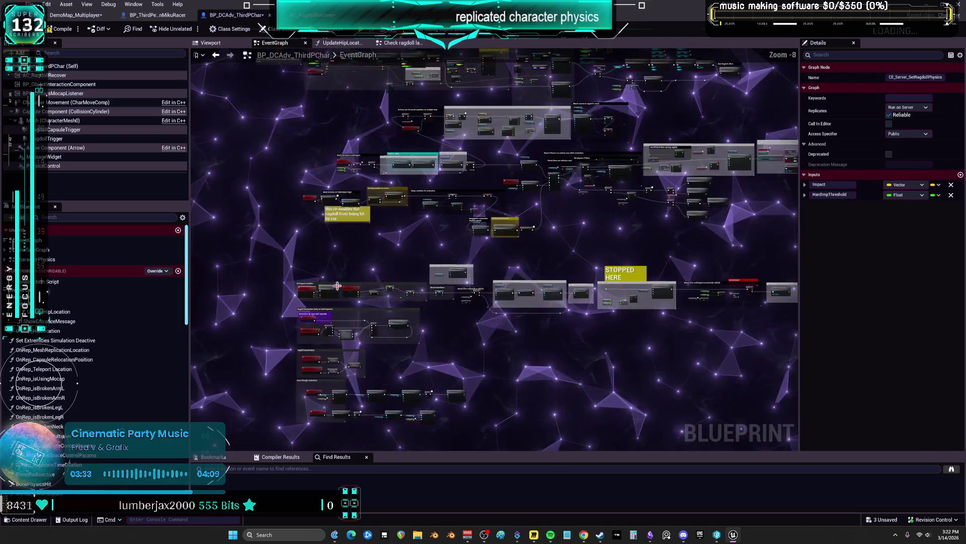
{"action": "left_click_drag", "start_coordinate": [457, 290], "coordinate": [448, 280]}
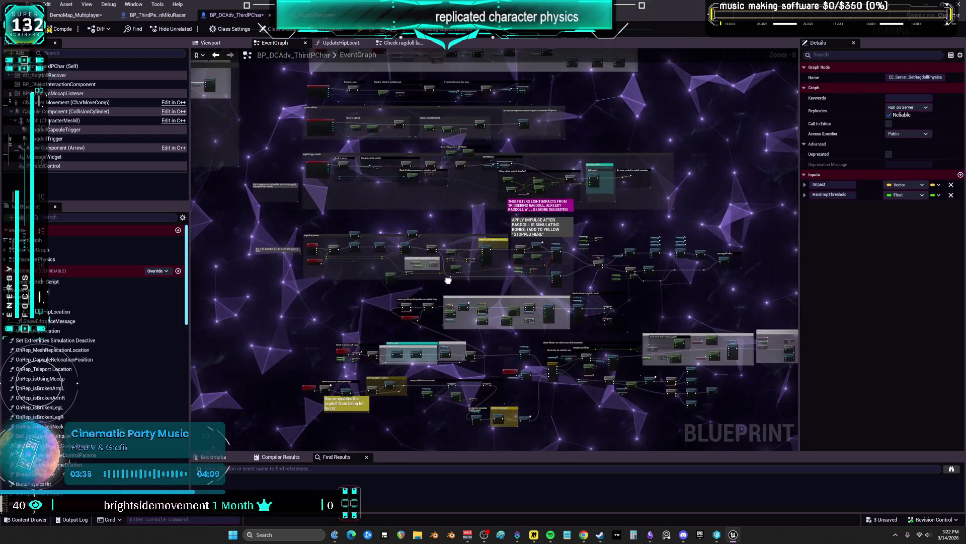
{"action": "scroll", "coordinate": [436, 246], "scroll_direction": "up", "scroll_amount": 3}
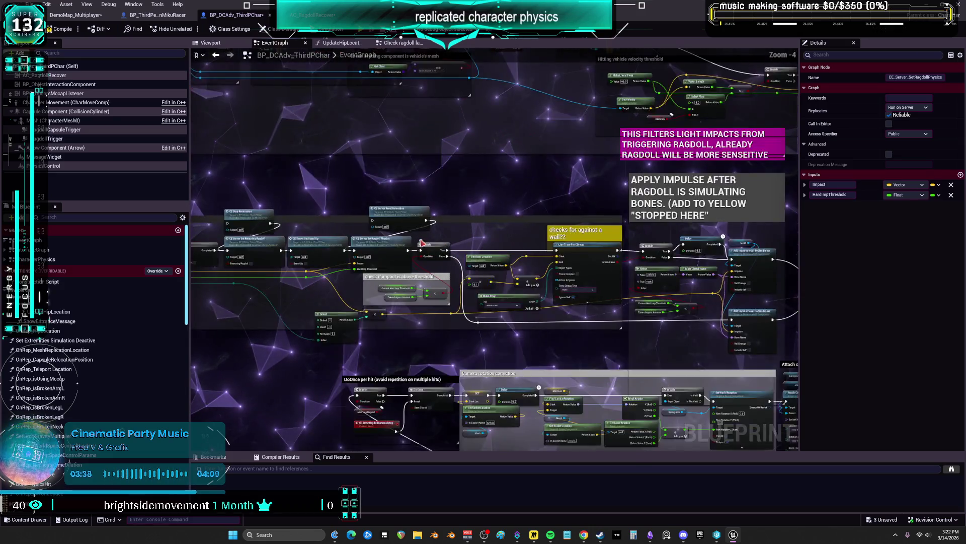
{"action": "scroll", "coordinate": [420, 243], "scroll_direction": "down", "scroll_amount": 7}
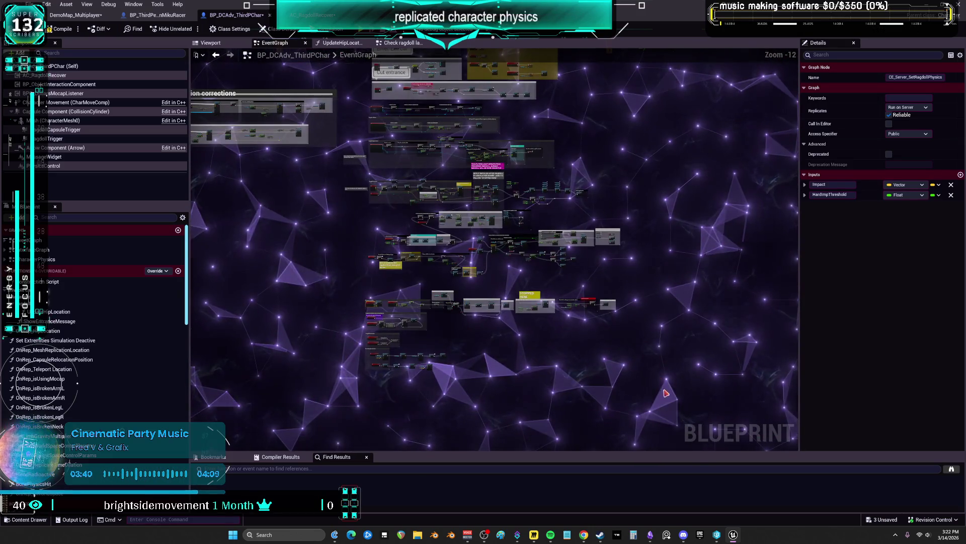
Step: Select the Set impact variables row with its comments and move it beneath the Ragdoll Trigger checks
{"action": "mouse_move", "coordinate": [478, 259]}
{"action": "left_mouse_down"}
{"action": "mouse_move", "coordinate": [318, 192]}
{"action": "mouse_move", "coordinate": [307, 177]}
{"action": "mouse_move", "coordinate": [320, 201]}
{"action": "left_mouse_up"}
{"action": "scroll", "coordinate": [454, 236], "scroll_direction": "up", "scroll_amount": 5}
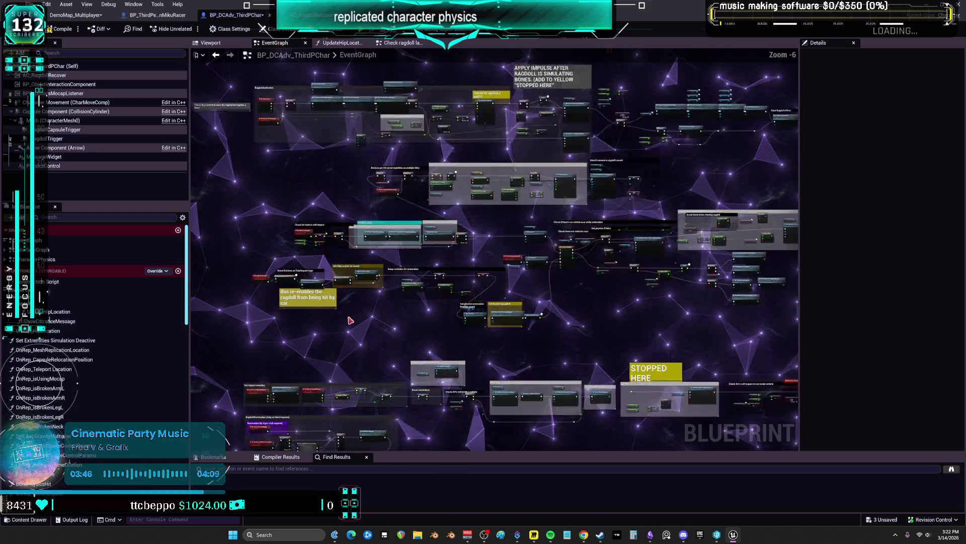
{"action": "scroll", "coordinate": [350, 320], "scroll_direction": "up", "scroll_amount": 2}
{"action": "scroll", "coordinate": [340, 291], "scroll_direction": "down", "scroll_amount": 2}
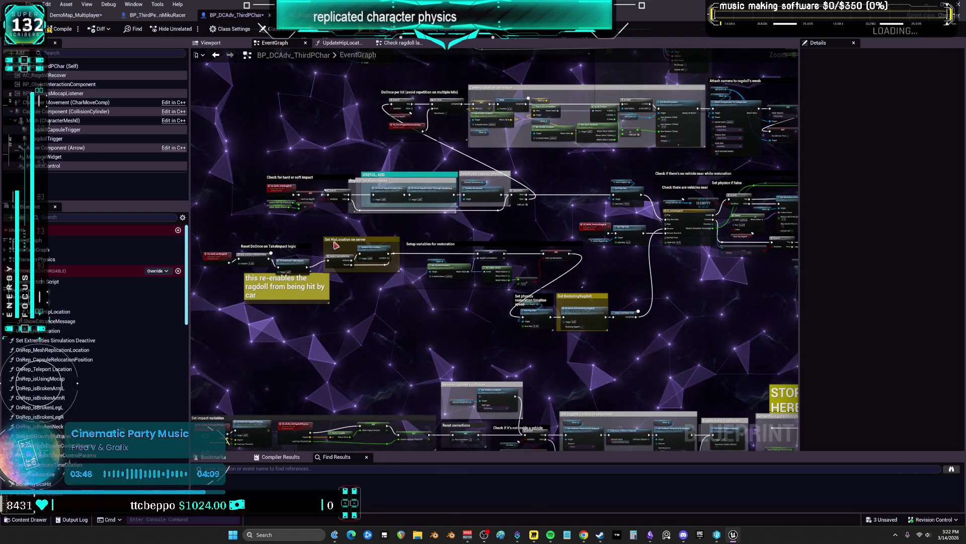
{"action": "left_click_drag", "start_coordinate": [452, 259], "coordinate": [538, 289]}
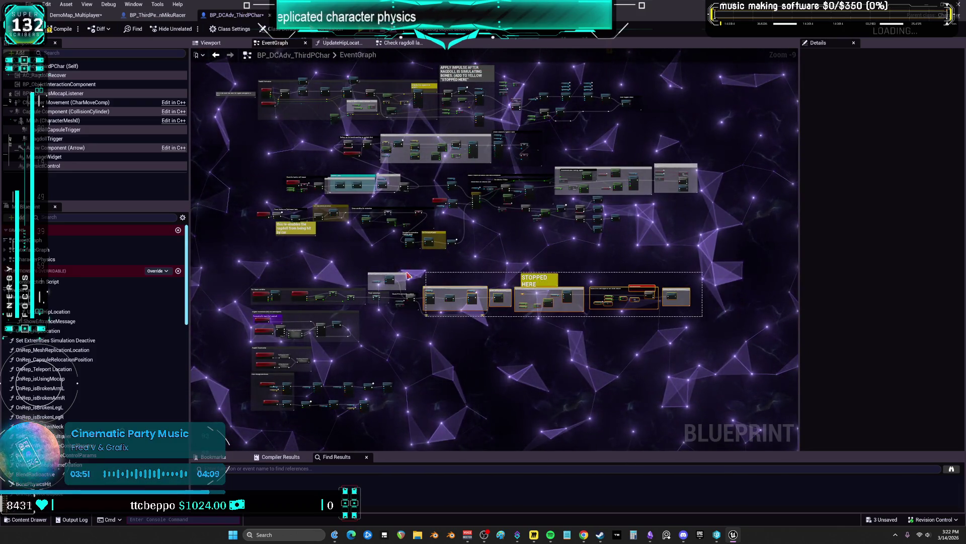
{"action": "mouse_move", "coordinate": [375, 278]}
{"action": "left_mouse_down"}
{"action": "mouse_move", "coordinate": [287, 297]}
{"action": "mouse_move", "coordinate": [327, 76]}
{"action": "mouse_move", "coordinate": [355, 228]}
{"action": "left_mouse_up"}
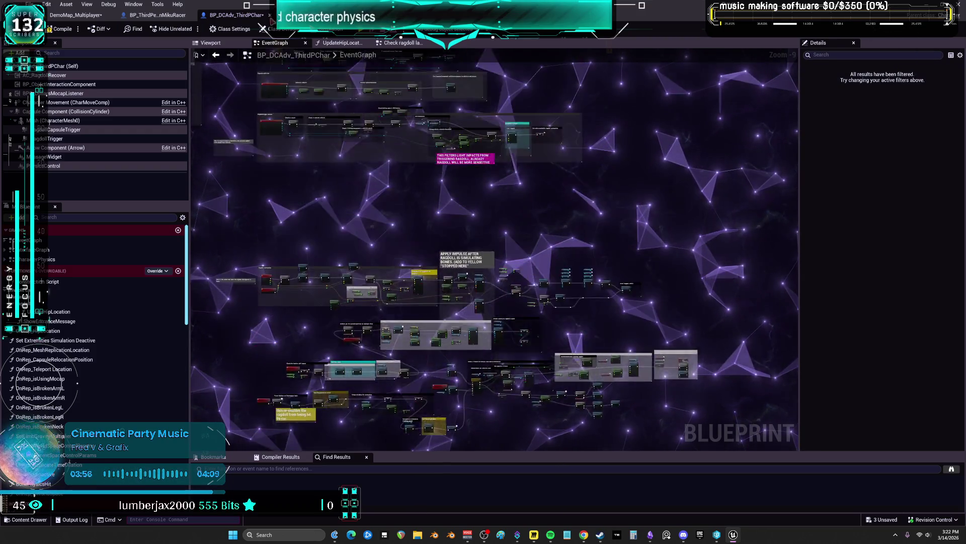
{"action": "mouse_move", "coordinate": [325, 283]}
{"action": "left_mouse_down"}
{"action": "mouse_move", "coordinate": [310, 314]}
{"action": "mouse_move", "coordinate": [272, 274]}
{"action": "left_mouse_up"}
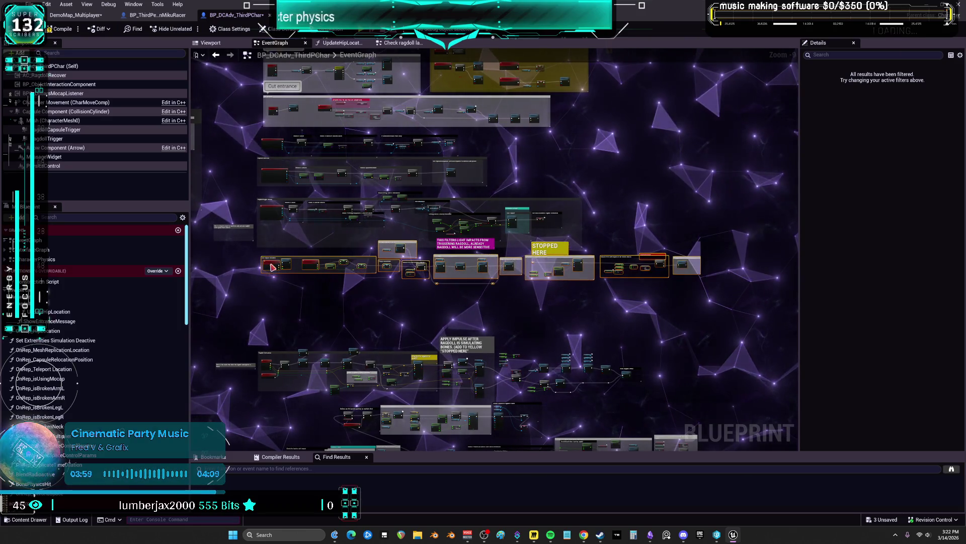
{"action": "scroll", "coordinate": [272, 264], "scroll_direction": "up", "scroll_amount": 4}
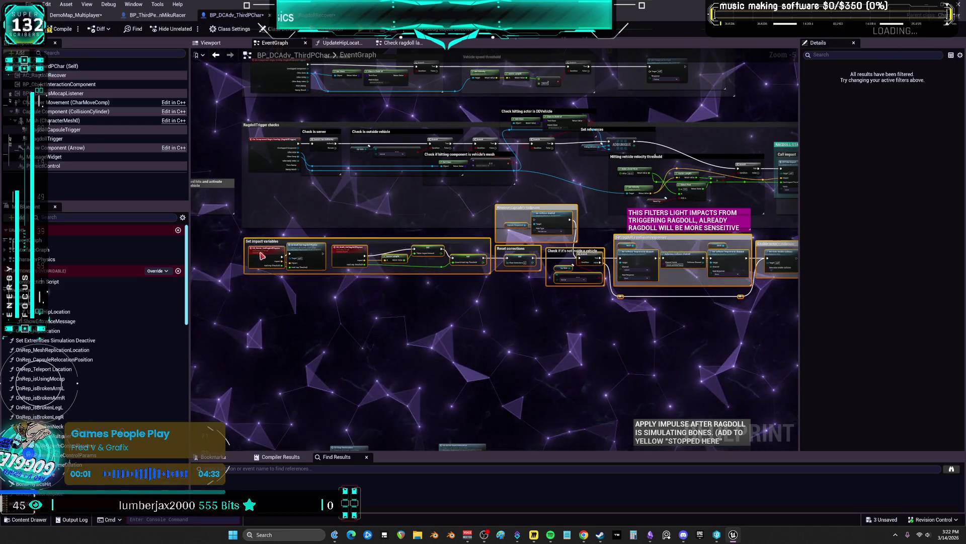
Step: Move the Vector Length node down-left beside the Taken Impact Amount setter
{"action": "mouse_move", "coordinate": [609, 214]}
{"action": "left_mouse_down"}
{"action": "mouse_move", "coordinate": [366, 214]}
{"action": "mouse_move", "coordinate": [705, 211]}
{"action": "left_mouse_up"}
{"action": "scroll", "coordinate": [375, 212], "scroll_direction": "up", "scroll_amount": 3}
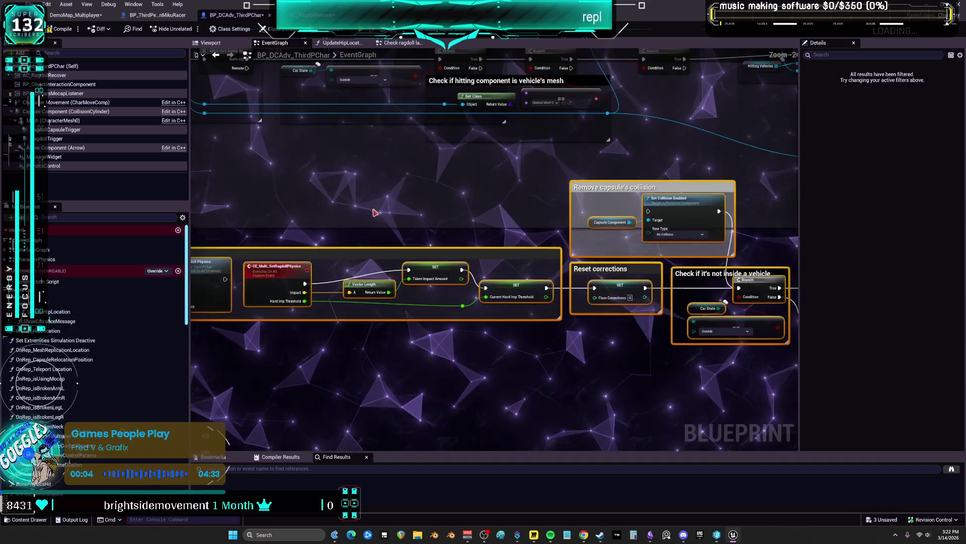
{"action": "left_click", "coordinate": [425, 285]}
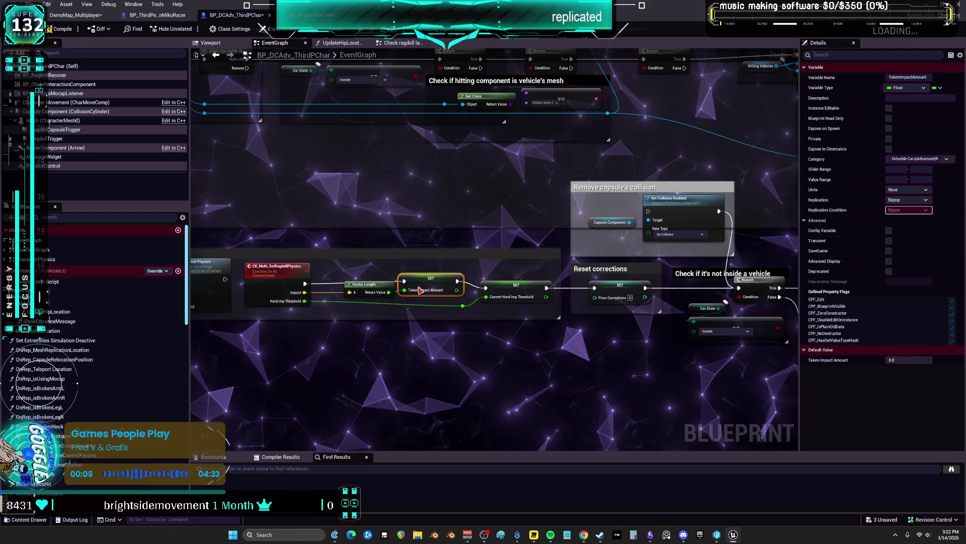
{"action": "left_click_drag", "start_coordinate": [383, 290], "coordinate": [375, 298]}
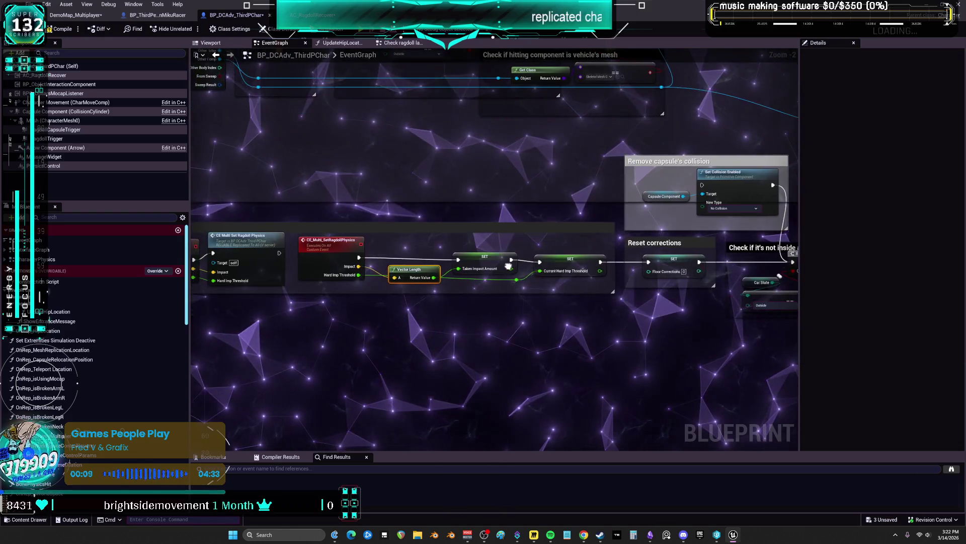
Step: Pan through the ragdoll physics chain, collision responses and reset corrections to the velocity threshold nodes
{"action": "left_click_drag", "start_coordinate": [497, 276], "coordinate": [450, 317]}
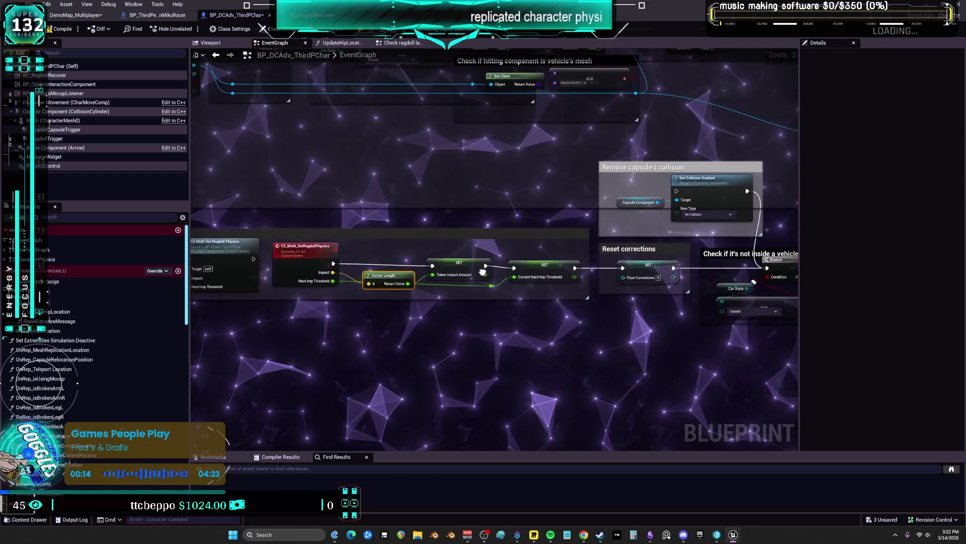
{"action": "left_click_drag", "start_coordinate": [484, 272], "coordinate": [417, 299]}
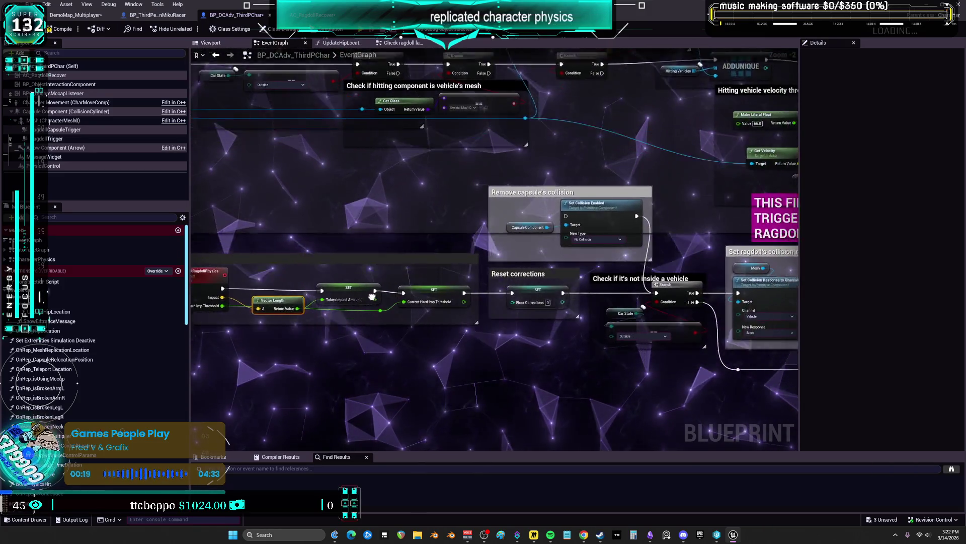
{"action": "left_click_drag", "start_coordinate": [506, 247], "coordinate": [493, 156]}
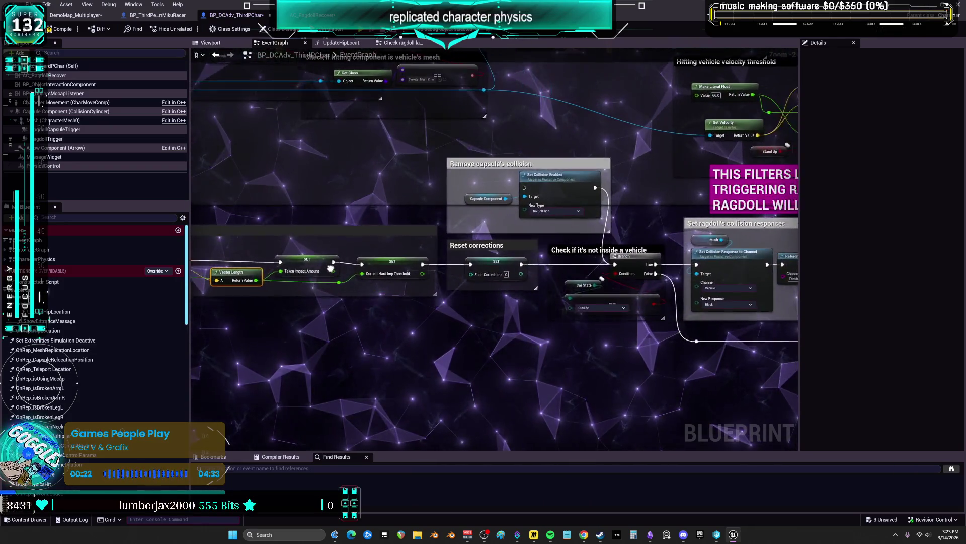
{"action": "left_click_drag", "start_coordinate": [272, 235], "coordinate": [232, 171]}
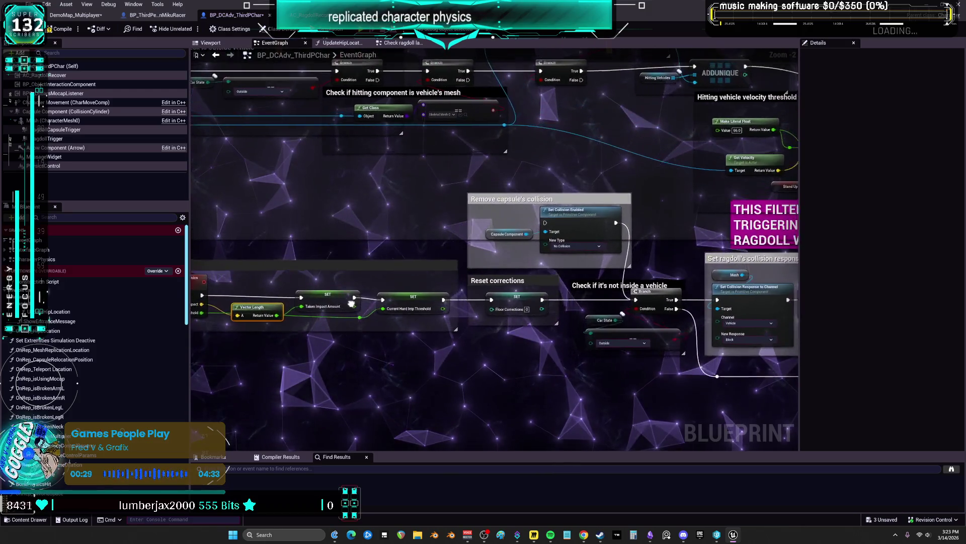
{"action": "left_click_drag", "start_coordinate": [224, 196], "coordinate": [340, 209]}
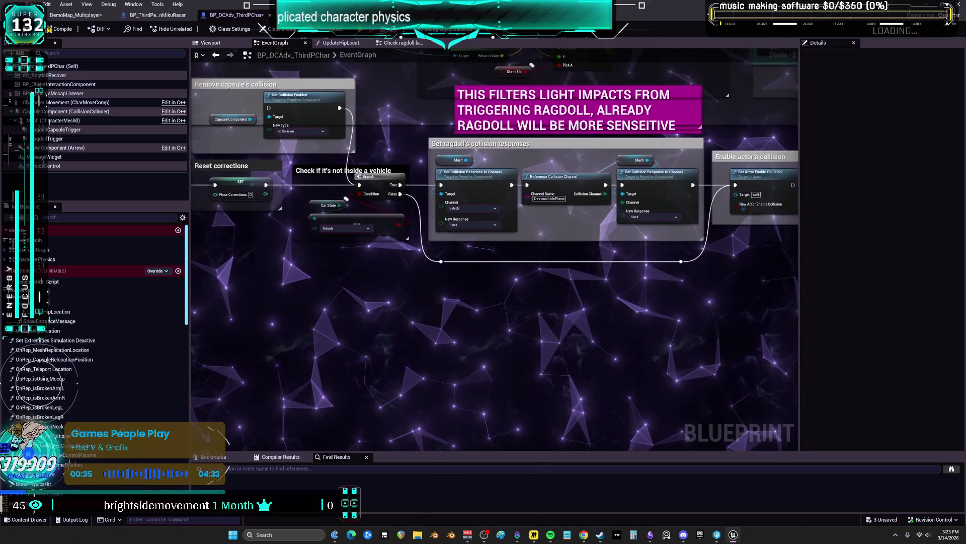
{"action": "left_click_drag", "start_coordinate": [335, 166], "coordinate": [338, 195]}
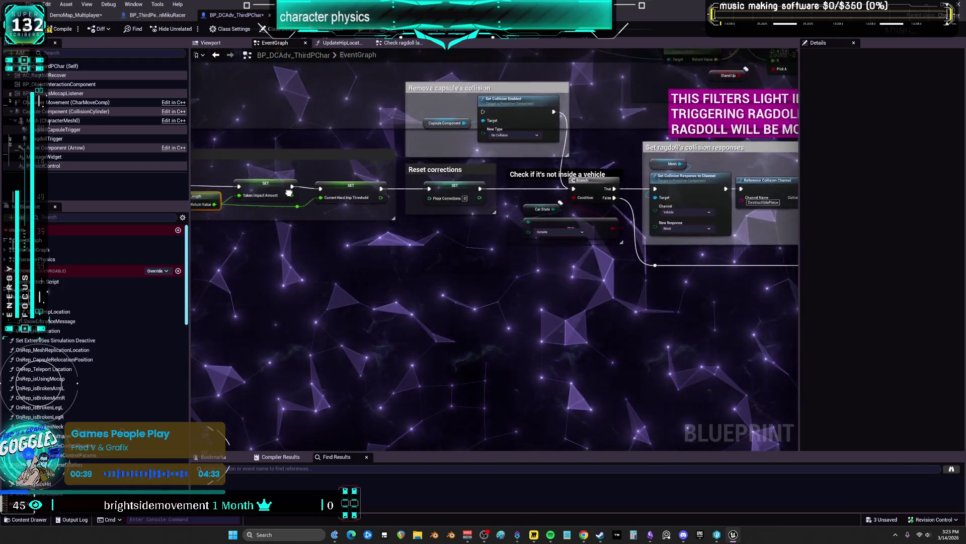
{"action": "mouse_move", "coordinate": [493, 176]}
{"action": "left_mouse_down"}
{"action": "mouse_move", "coordinate": [476, 302]}
{"action": "mouse_move", "coordinate": [436, 277]}
{"action": "mouse_move", "coordinate": [468, 266]}
{"action": "left_mouse_up"}
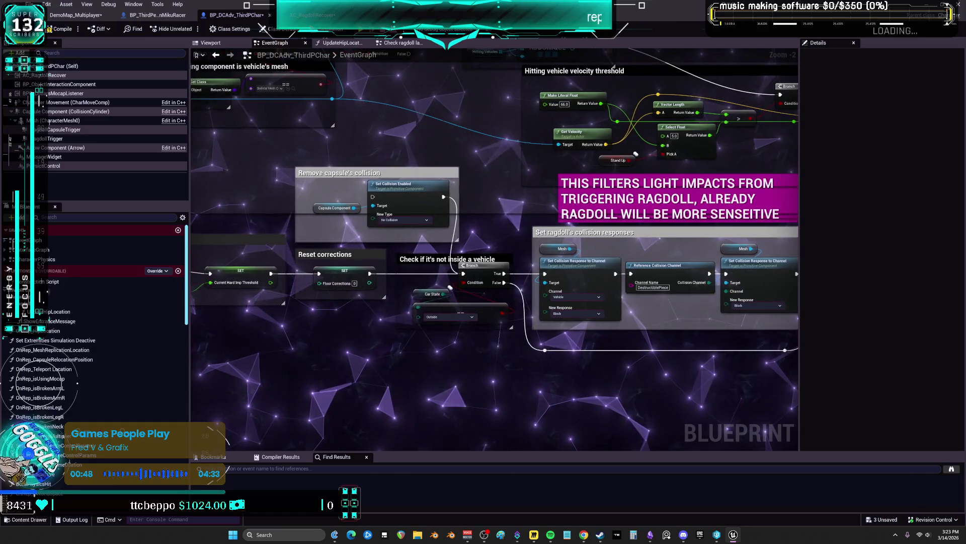
{"action": "left_click_drag", "start_coordinate": [468, 266], "coordinate": [444, 273]}
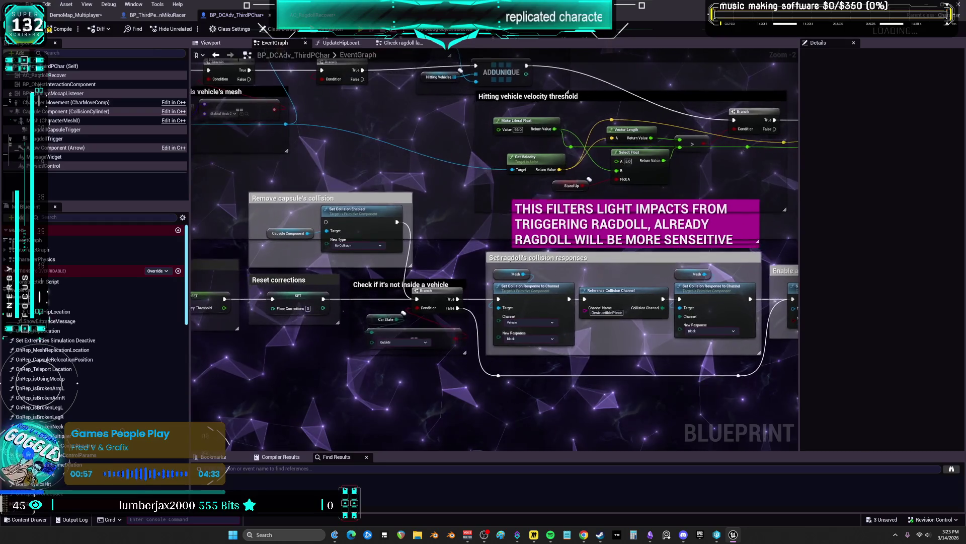
Step: Move Get Velocity above Make Literal Float in the 66.0 velocity threshold group
{"action": "left_click_drag", "start_coordinate": [444, 273], "coordinate": [445, 264]}
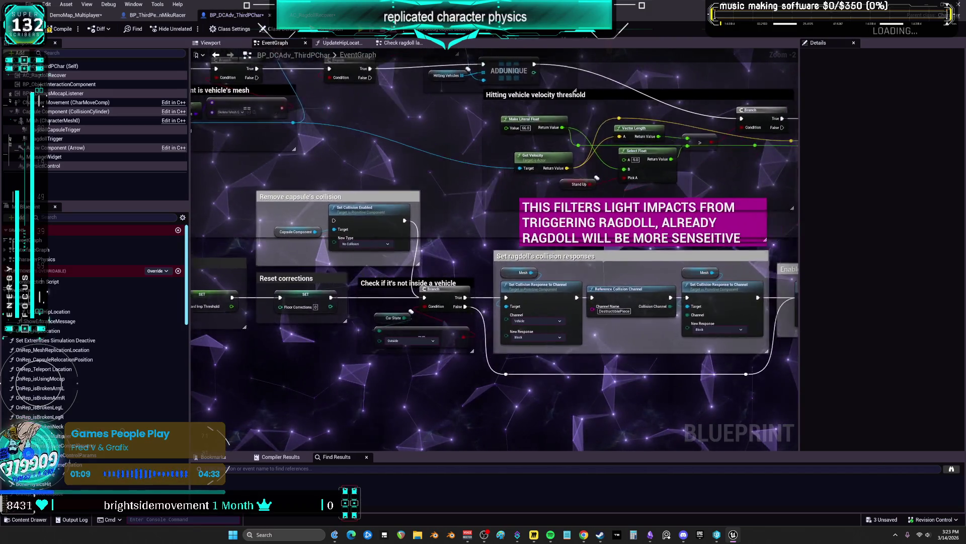
{"action": "mouse_move", "coordinate": [445, 264]}
{"action": "left_mouse_down"}
{"action": "mouse_move", "coordinate": [486, 264]}
{"action": "mouse_move", "coordinate": [423, 270]}
{"action": "mouse_move", "coordinate": [307, 320]}
{"action": "left_mouse_up"}
{"action": "scroll", "coordinate": [345, 225], "scroll_direction": "up", "scroll_amount": 2}
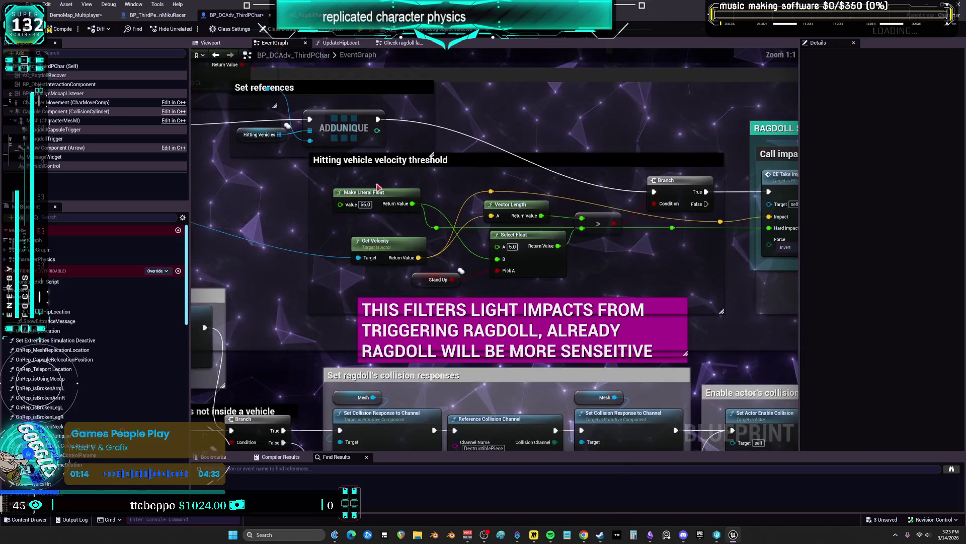
{"action": "left_click", "coordinate": [381, 216]}
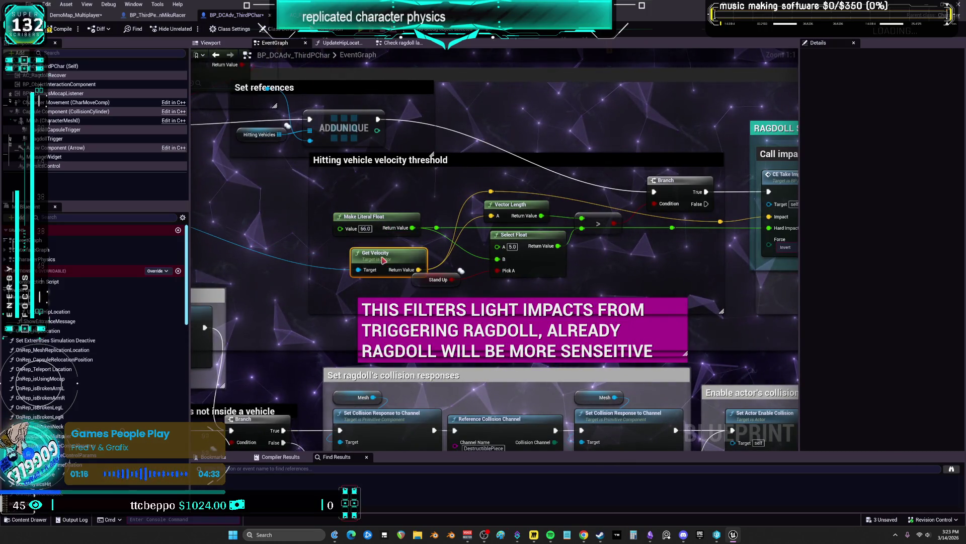
{"action": "mouse_move", "coordinate": [384, 259]}
{"action": "left_mouse_down"}
{"action": "mouse_move", "coordinate": [380, 199]}
{"action": "mouse_move", "coordinate": [342, 245]}
{"action": "mouse_move", "coordinate": [284, 263]}
{"action": "mouse_move", "coordinate": [193, 260]}
{"action": "left_mouse_up"}
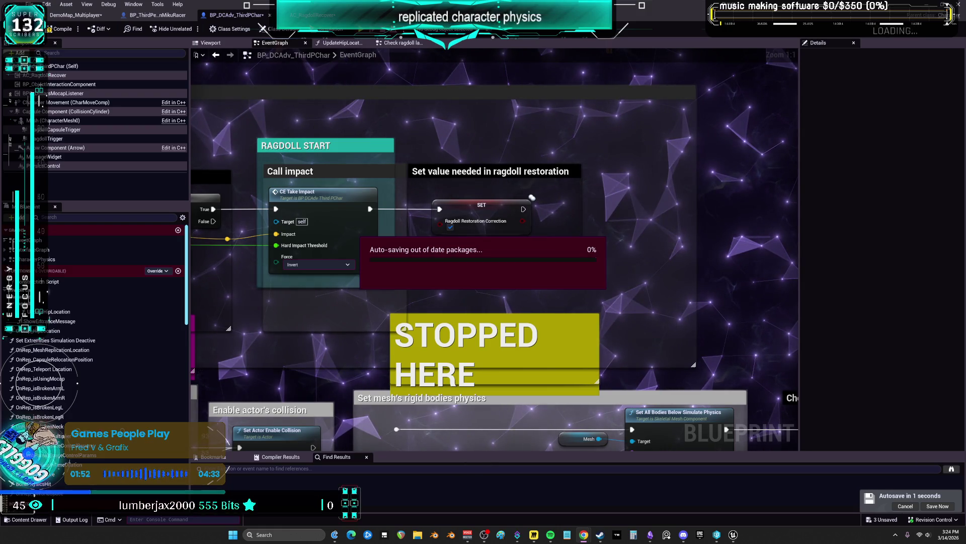
{"action": "scroll", "coordinate": [540, 312], "scroll_direction": "down", "scroll_amount": 3}
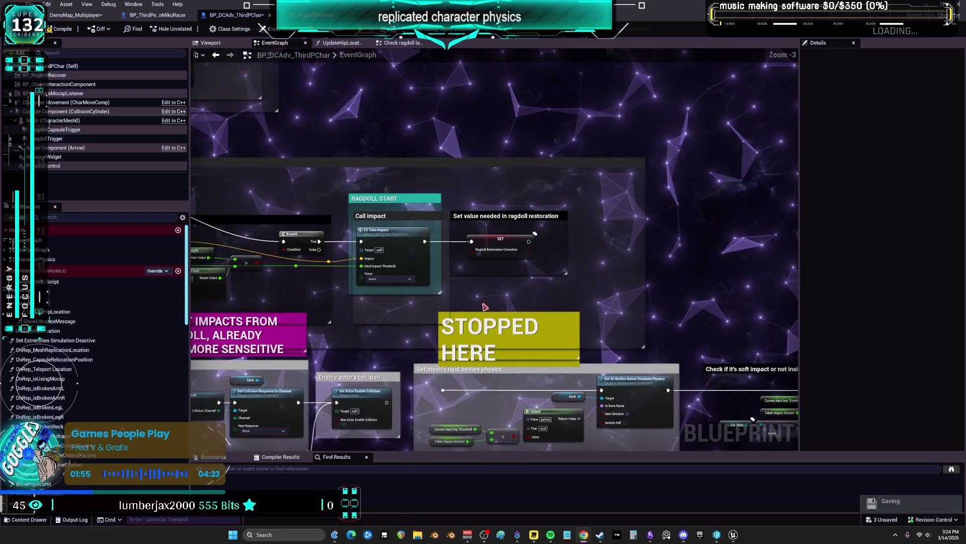
{"action": "left_click_drag", "start_coordinate": [540, 312], "coordinate": [663, 301]}
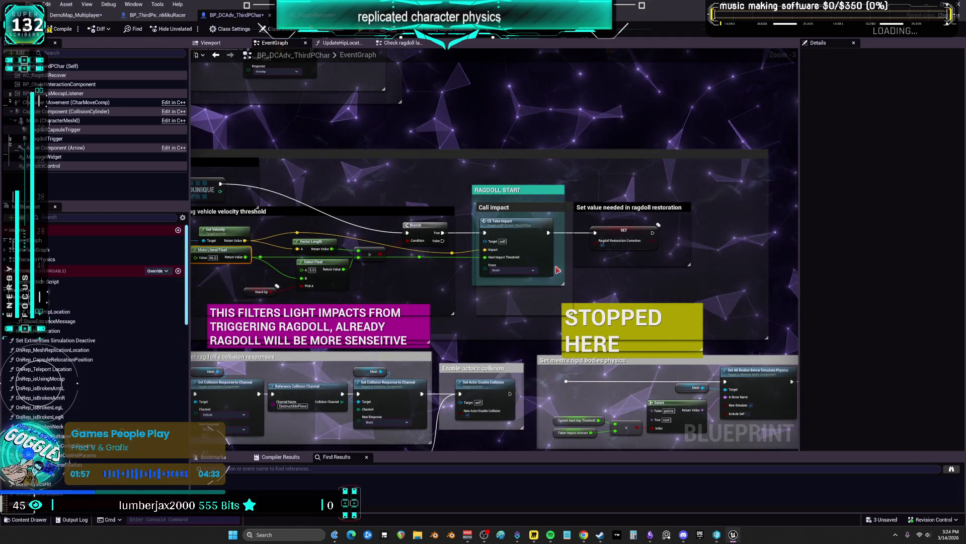
{"action": "mouse_move", "coordinate": [558, 271]}
{"action": "left_mouse_down"}
{"action": "mouse_move", "coordinate": [688, 235]}
{"action": "mouse_move", "coordinate": [295, 237]}
{"action": "left_mouse_up"}
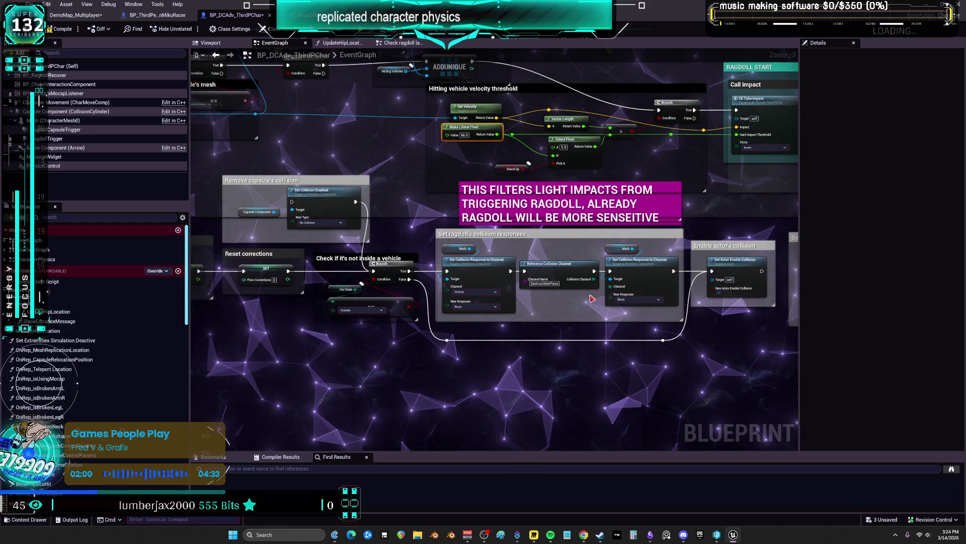
{"action": "left_click_drag", "start_coordinate": [273, 353], "coordinate": [354, 332]}
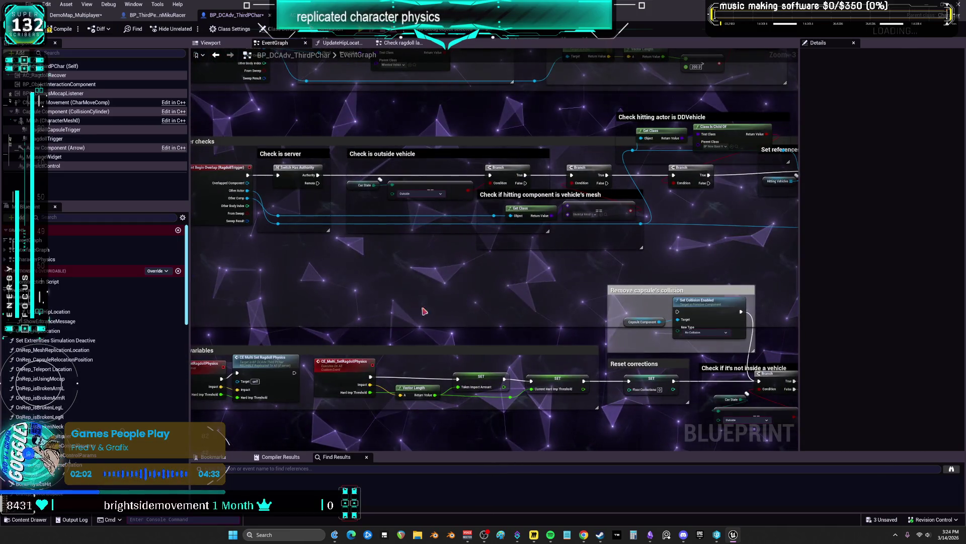
{"action": "left_click_drag", "start_coordinate": [565, 295], "coordinate": [53, 297]}
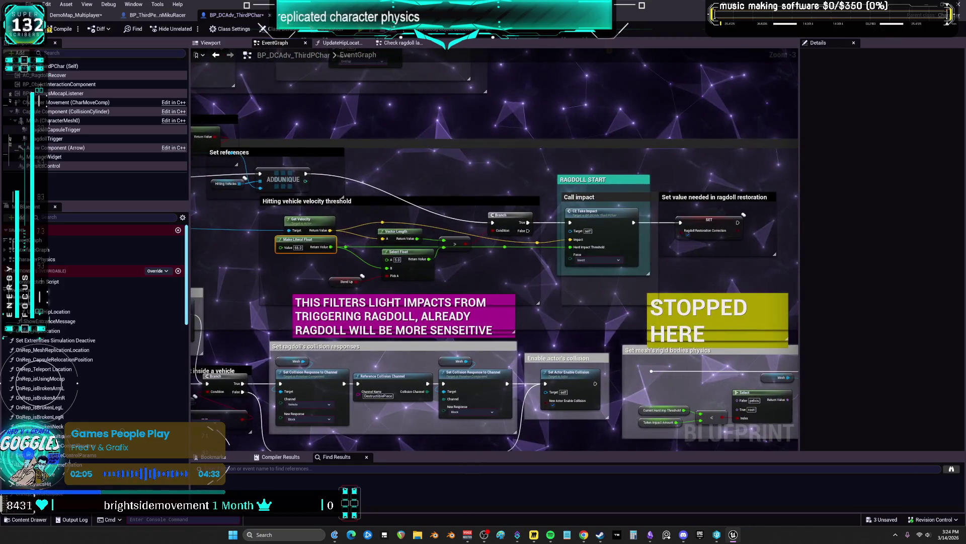
{"action": "left_click_drag", "start_coordinate": [483, 302], "coordinate": [483, 151]}
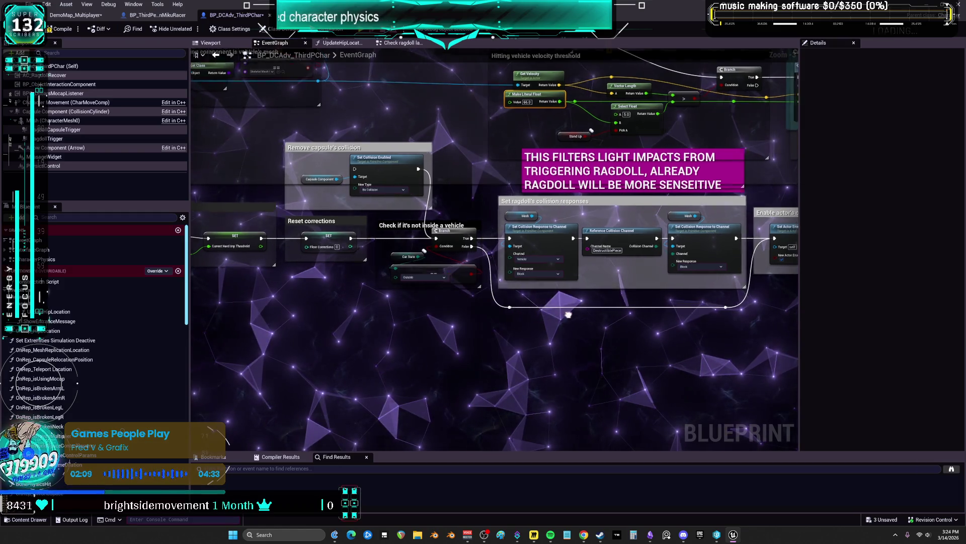
{"action": "left_click_drag", "start_coordinate": [643, 333], "coordinate": [600, 332]}
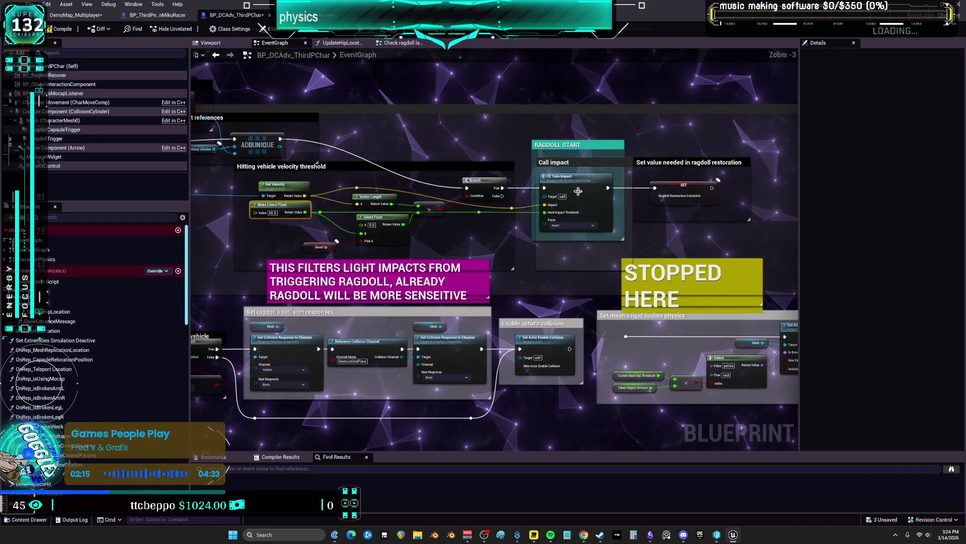
{"action": "left_click", "coordinate": [578, 191]}
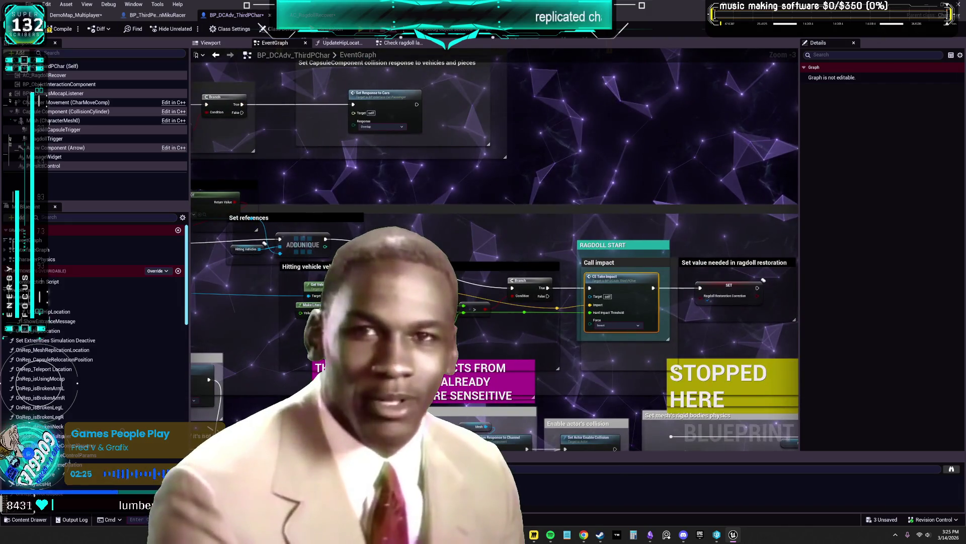
{"action": "double_click", "coordinate": [626, 268]}
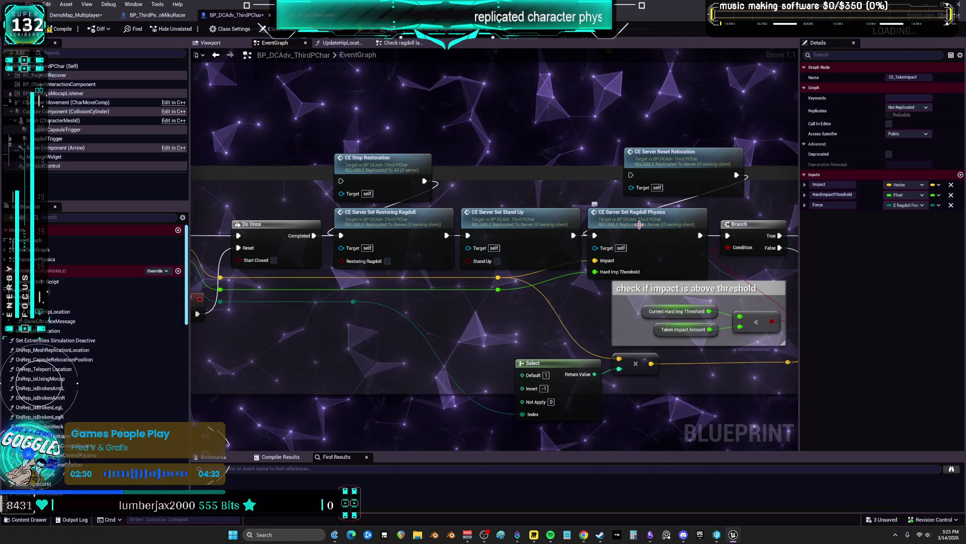
Step: Select CE Server Set Ragdoll Physics, zoom out to -7, and box-select the impulse comment block
{"action": "left_click", "coordinate": [594, 265]}
{"action": "scroll", "coordinate": [446, 185], "scroll_direction": "down", "scroll_amount": 8}
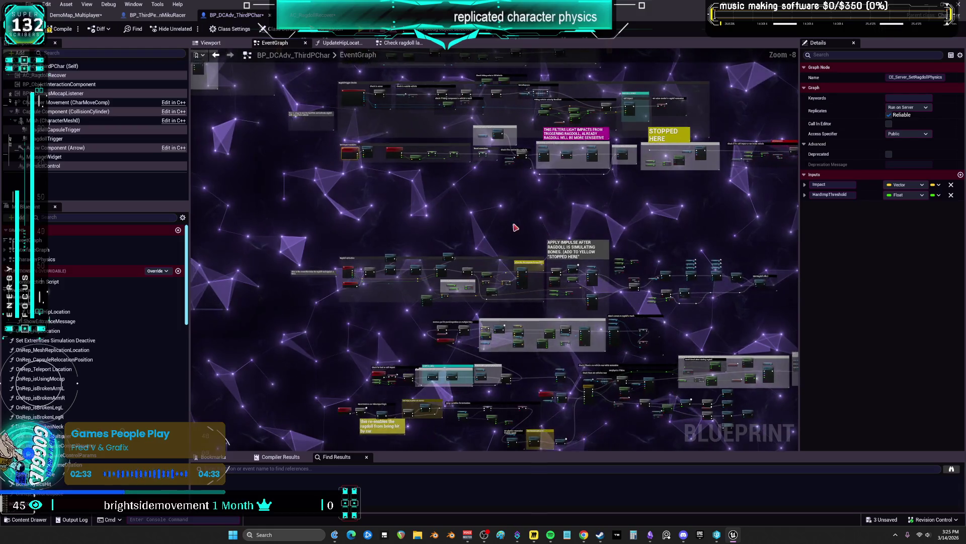
{"action": "scroll", "coordinate": [523, 235], "scroll_direction": "up", "scroll_amount": 1}
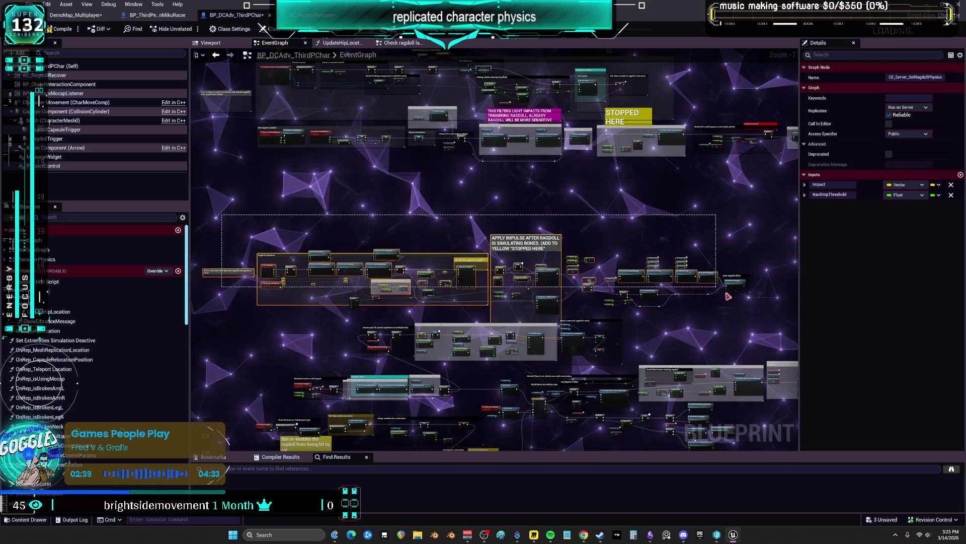
{"action": "left_click_drag", "start_coordinate": [767, 310], "coordinate": [781, 322]}
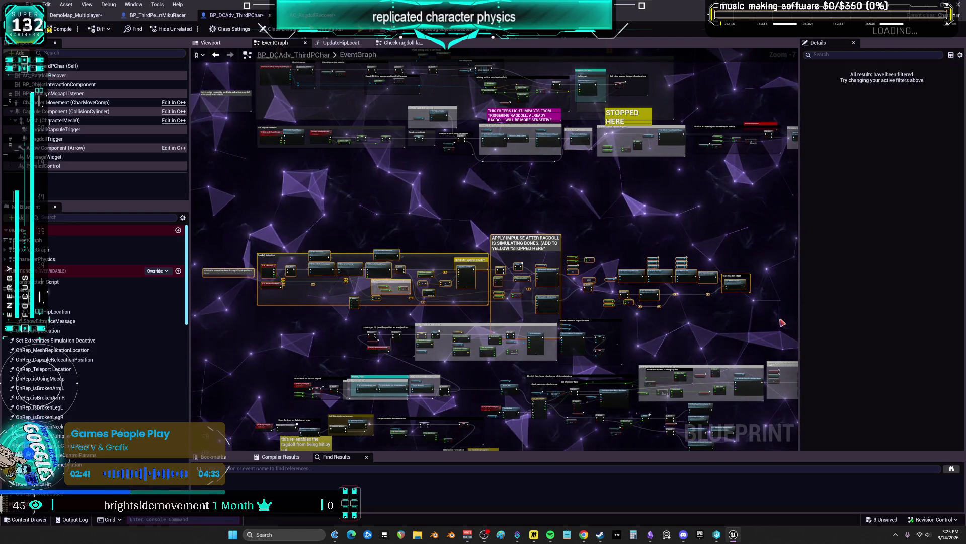
Step: Nudge the Ragdoll Activation and APPLY IMPULSE groups up and left, then zoom in on Ragdoll Activation
{"action": "key", "text": "Up"}
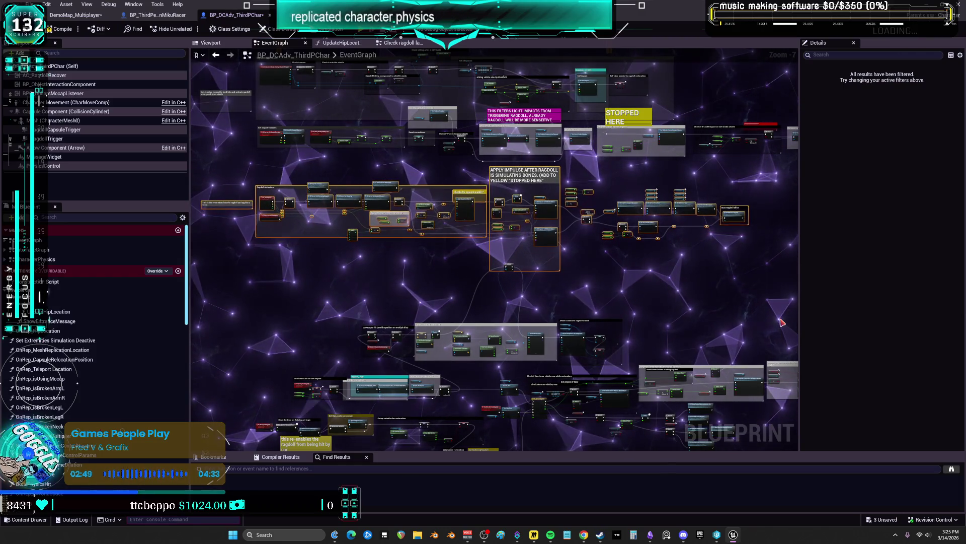
{"action": "key", "text": "ctrl+z"}
{"action": "key", "text": "ctrl+z"}
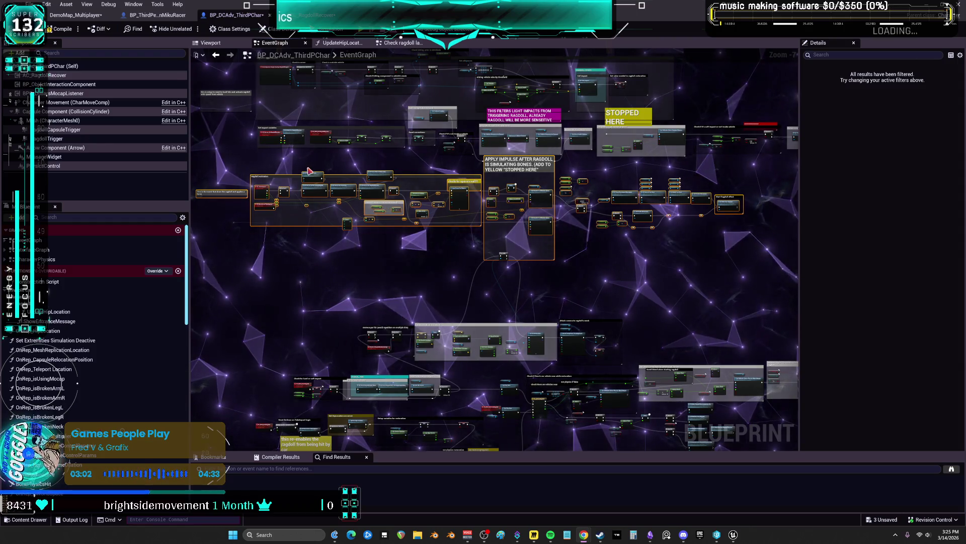
{"action": "scroll", "coordinate": [427, 185], "scroll_direction": "up", "scroll_amount": 6}
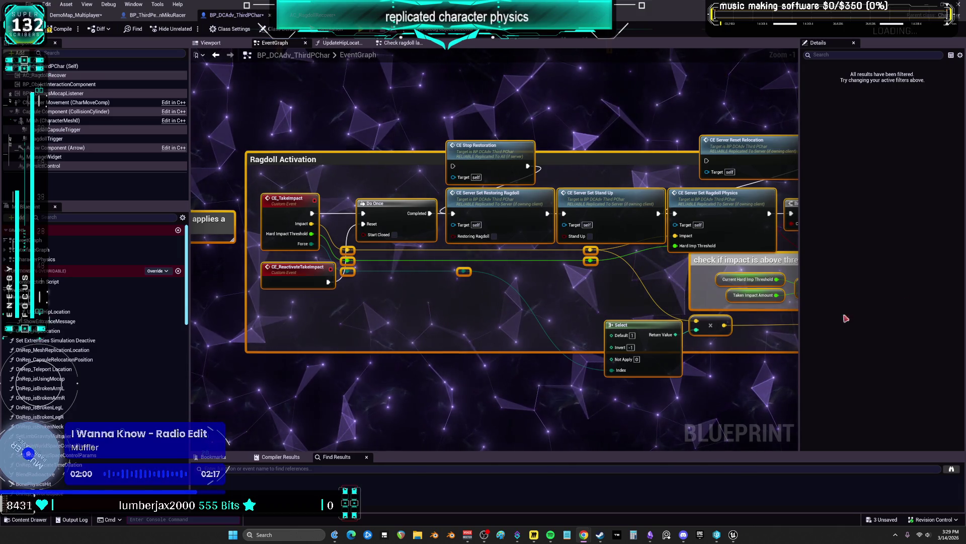
{"action": "left_click", "coordinate": [649, 370]}
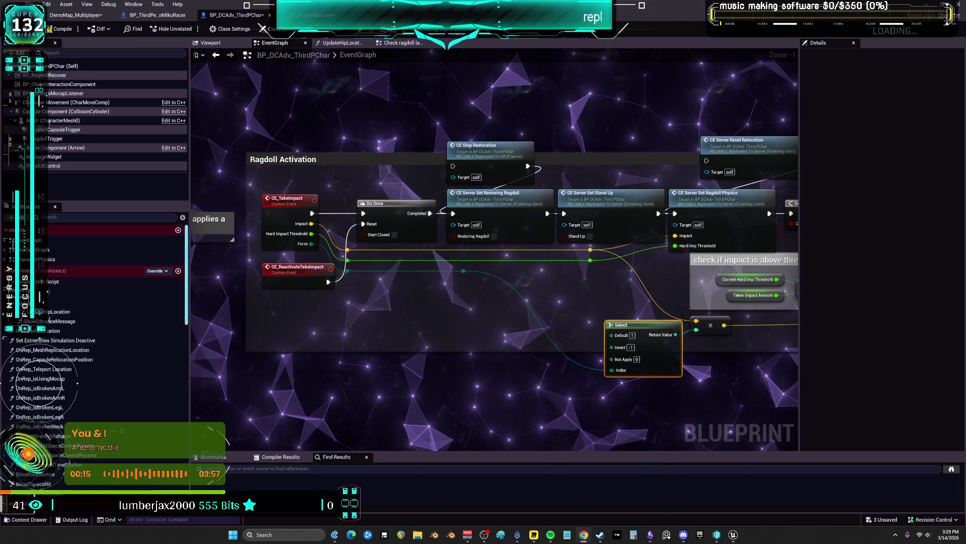
Step: Move the Select node left under the Ragdoll Activation events and raise the multiply node
{"action": "left_click_drag", "start_coordinate": [660, 372], "coordinate": [653, 373]}
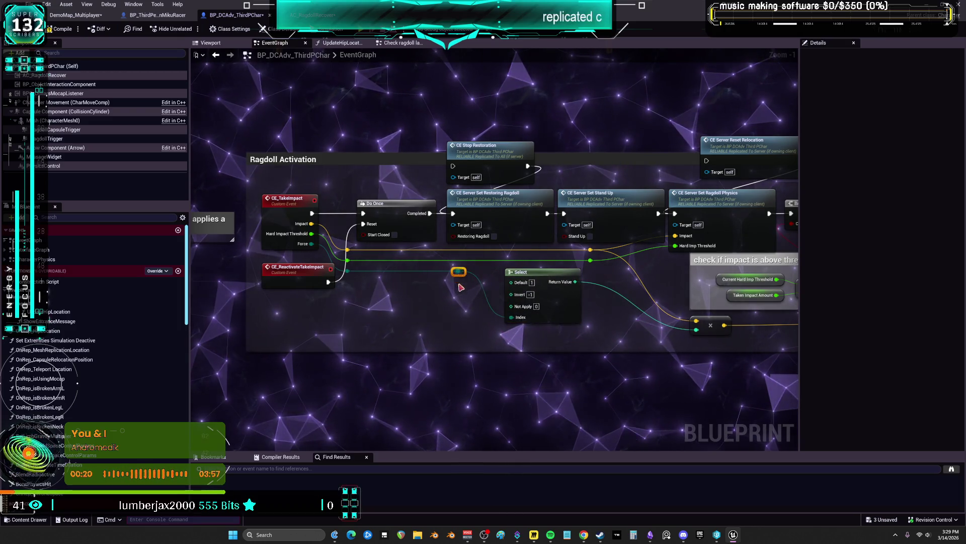
{"action": "left_click_drag", "start_coordinate": [554, 306], "coordinate": [427, 302]}
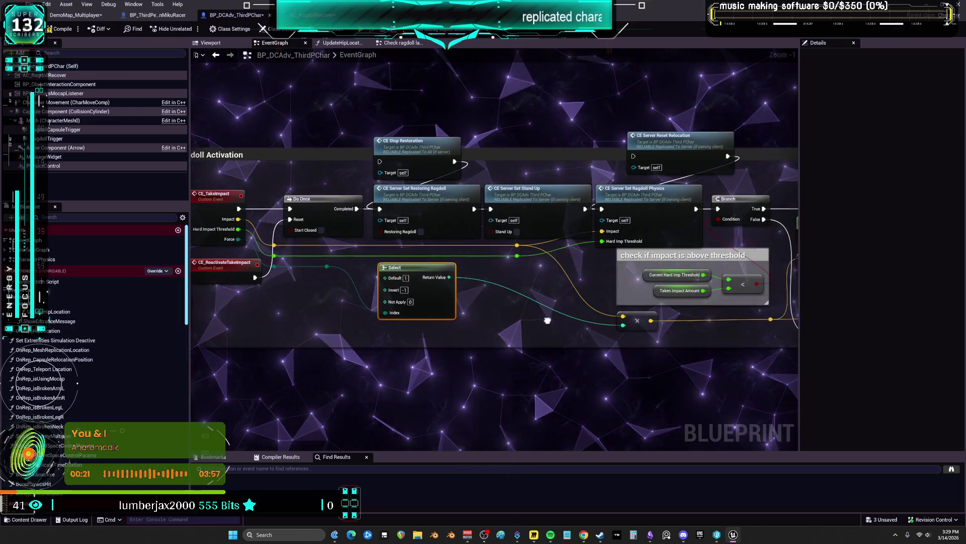
{"action": "left_click_drag", "start_coordinate": [558, 322], "coordinate": [550, 275]}
{"action": "mouse_move", "coordinate": [534, 319]}
{"action": "left_mouse_down"}
{"action": "mouse_move", "coordinate": [515, 310]}
{"action": "mouse_move", "coordinate": [527, 312]}
{"action": "left_mouse_up"}
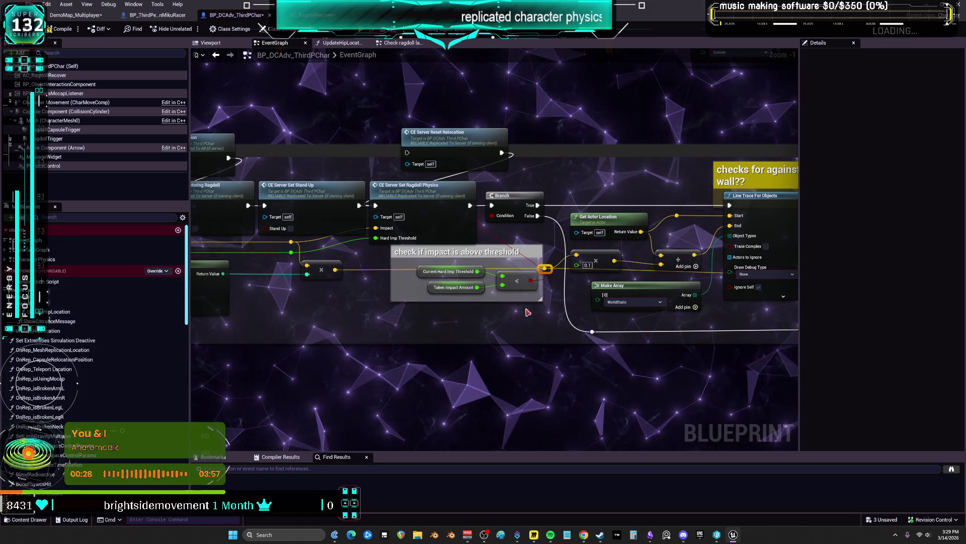
{"action": "left_click_drag", "start_coordinate": [545, 269], "coordinate": [100, 261]}
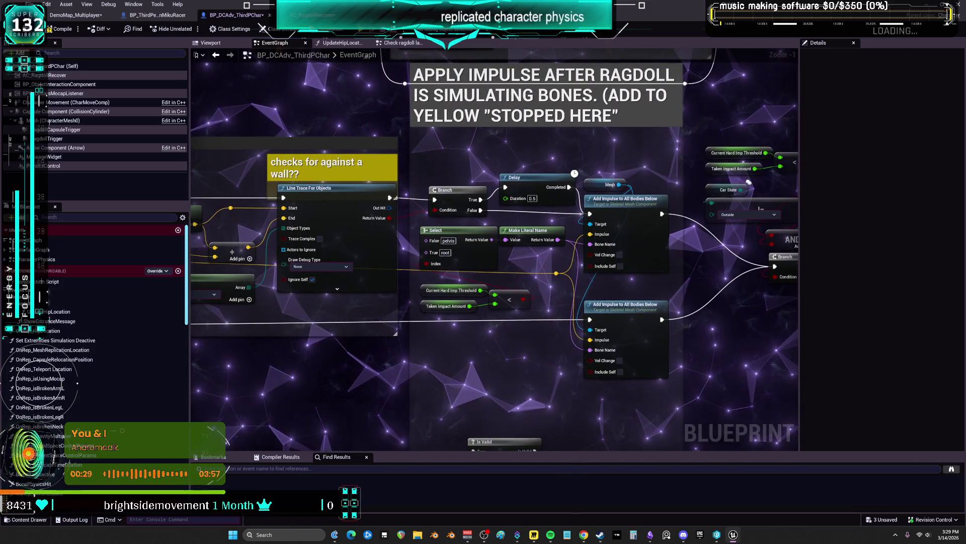
Step: Narrow the 'check if impact is above threshold' comment from its left edge and reposition it with its compare nodes
{"action": "left_click_drag", "start_coordinate": [506, 307], "coordinate": [624, 300]}
{"action": "right_click", "coordinate": [281, 301]}
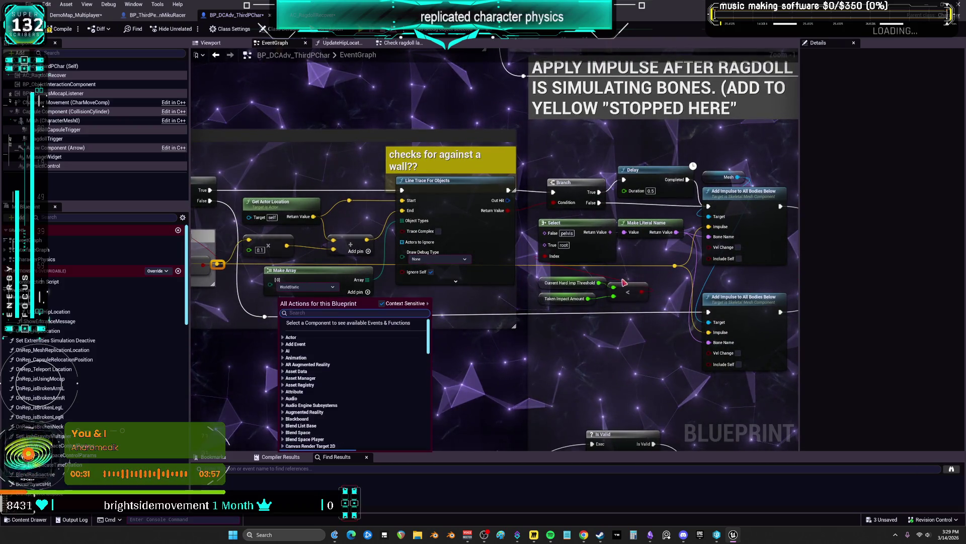
{"action": "left_click", "coordinate": [624, 284]}
{"action": "mouse_move", "coordinate": [438, 278]}
{"action": "left_mouse_down"}
{"action": "mouse_move", "coordinate": [747, 252]}
{"action": "mouse_move", "coordinate": [815, 259]}
{"action": "left_mouse_up"}
{"action": "mouse_move", "coordinate": [543, 310]}
{"action": "left_mouse_down"}
{"action": "mouse_move", "coordinate": [435, 230]}
{"action": "mouse_move", "coordinate": [400, 231]}
{"action": "left_mouse_up"}
{"action": "mouse_move", "coordinate": [355, 274]}
{"action": "left_mouse_down"}
{"action": "mouse_move", "coordinate": [433, 267]}
{"action": "mouse_move", "coordinate": [466, 243]}
{"action": "mouse_move", "coordinate": [436, 228]}
{"action": "mouse_move", "coordinate": [447, 265]}
{"action": "mouse_move", "coordinate": [556, 186]}
{"action": "left_mouse_up"}
{"action": "left_click", "coordinate": [499, 258], "text": "ctrl"}
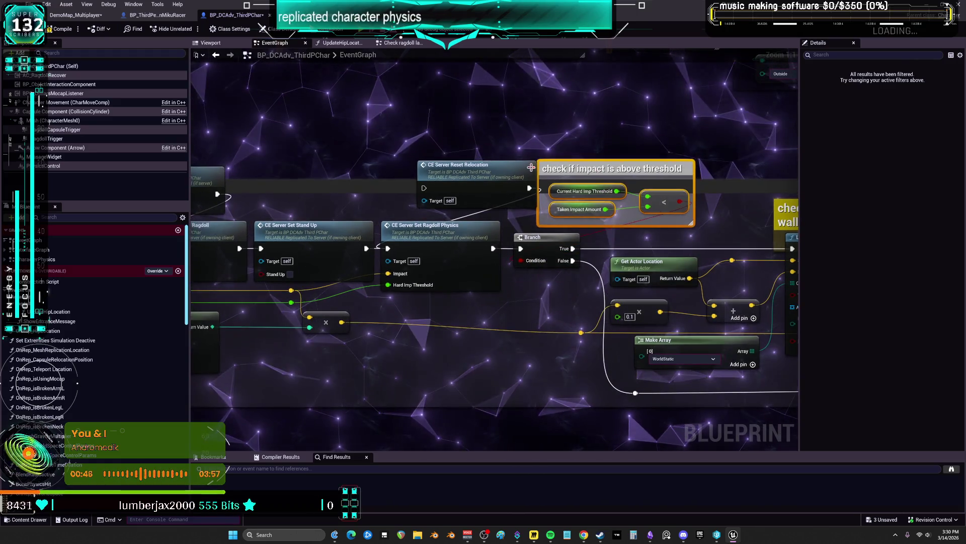
Step: Shift CE Server Reset Relocation left over Set Stand Up, then move the threshold comment up-left
{"action": "left_click_drag", "start_coordinate": [498, 171], "coordinate": [335, 178]}
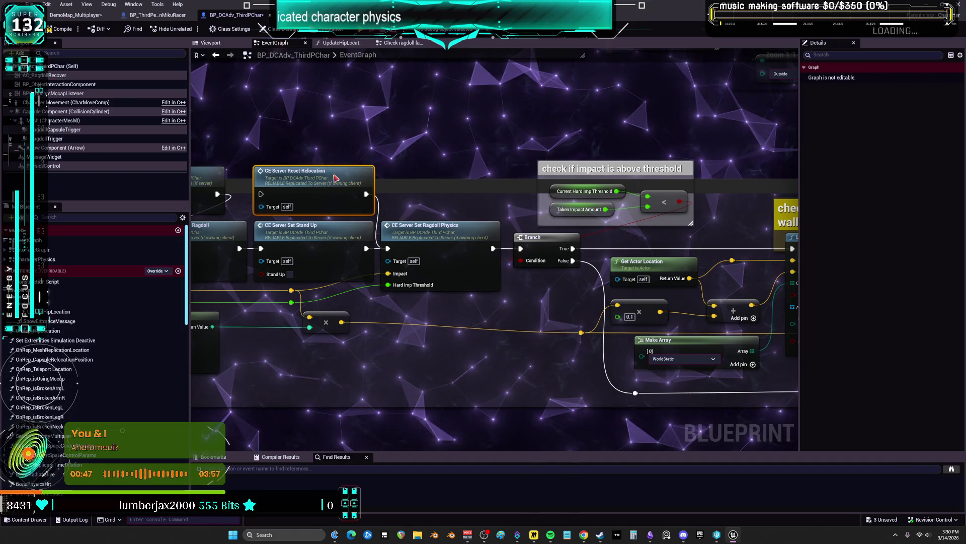
{"action": "left_click", "coordinate": [686, 200]}
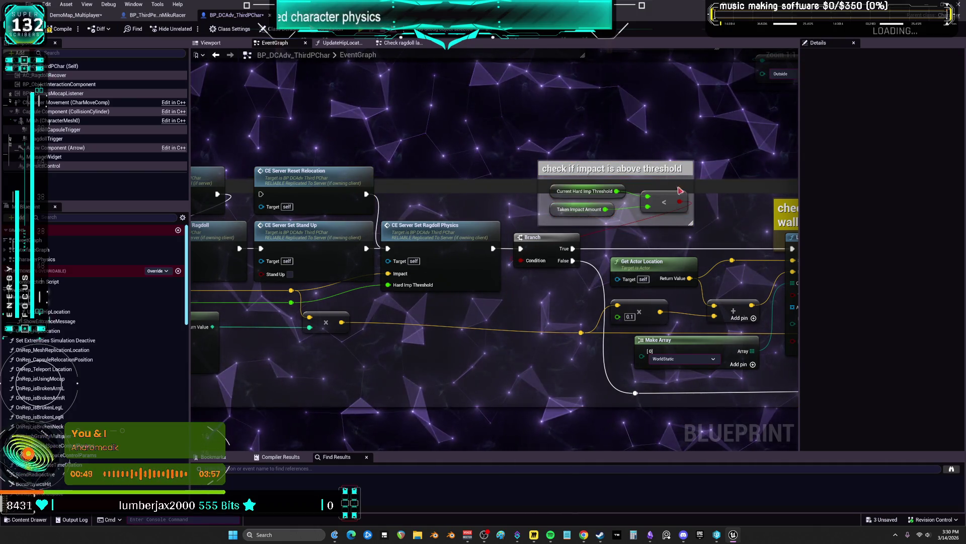
{"action": "left_click_drag", "start_coordinate": [551, 201], "coordinate": [552, 199]}
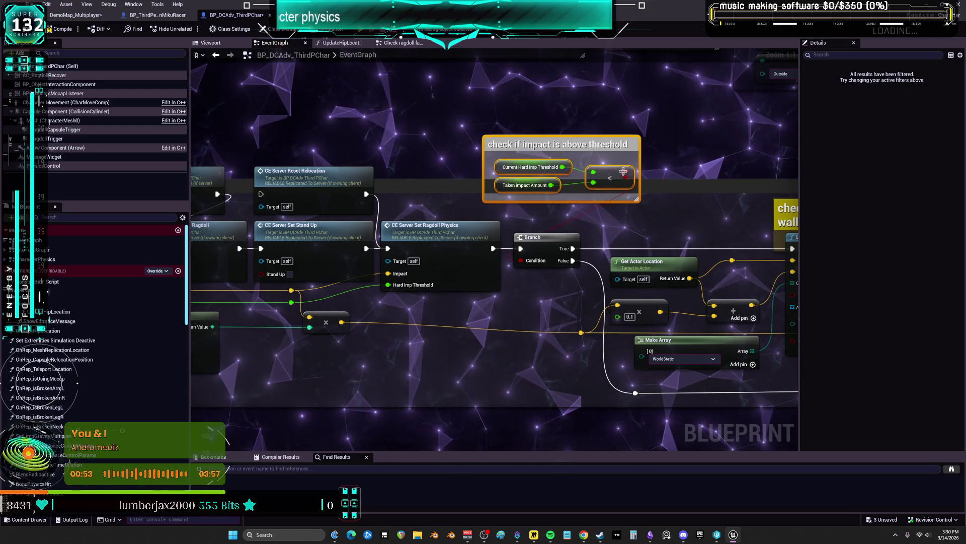
{"action": "left_click_drag", "start_coordinate": [628, 167], "coordinate": [562, 149]}
{"action": "mouse_move", "coordinate": [623, 200]}
{"action": "left_mouse_down"}
{"action": "mouse_move", "coordinate": [595, 227]}
{"action": "mouse_move", "coordinate": [650, 248]}
{"action": "mouse_move", "coordinate": [609, 241]}
{"action": "mouse_move", "coordinate": [621, 229]}
{"action": "mouse_move", "coordinate": [642, 244]}
{"action": "mouse_move", "coordinate": [567, 244]}
{"action": "mouse_move", "coordinate": [643, 248]}
{"action": "mouse_move", "coordinate": [567, 247]}
{"action": "mouse_move", "coordinate": [673, 246]}
{"action": "mouse_move", "coordinate": [579, 256]}
{"action": "left_mouse_up"}
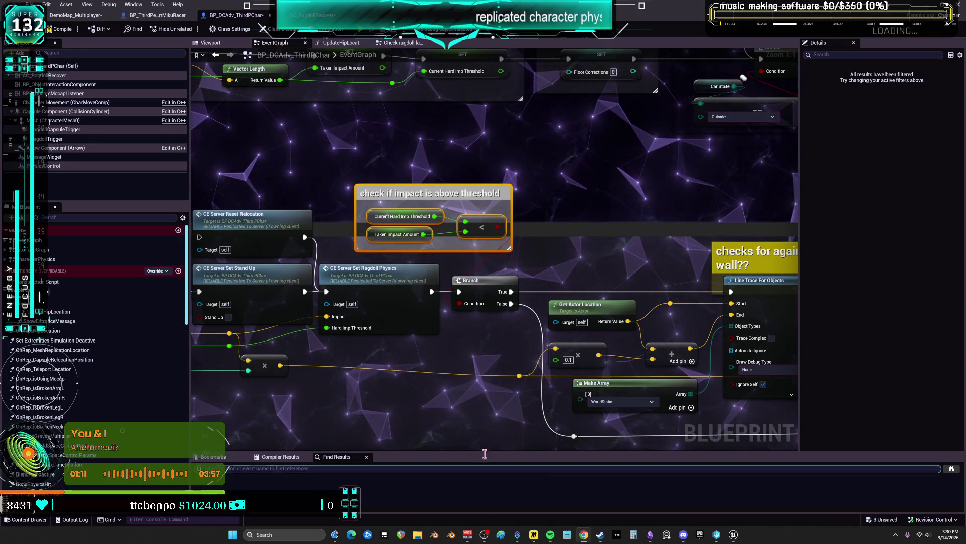
Step: Raise the two reroute points between CE_ReactivateTakeImpact and Select so their wire runs straight
{"action": "mouse_move", "coordinate": [302, 416]}
{"action": "left_mouse_down"}
{"action": "mouse_move", "coordinate": [422, 373]}
{"action": "mouse_move", "coordinate": [558, 364]}
{"action": "left_mouse_up"}
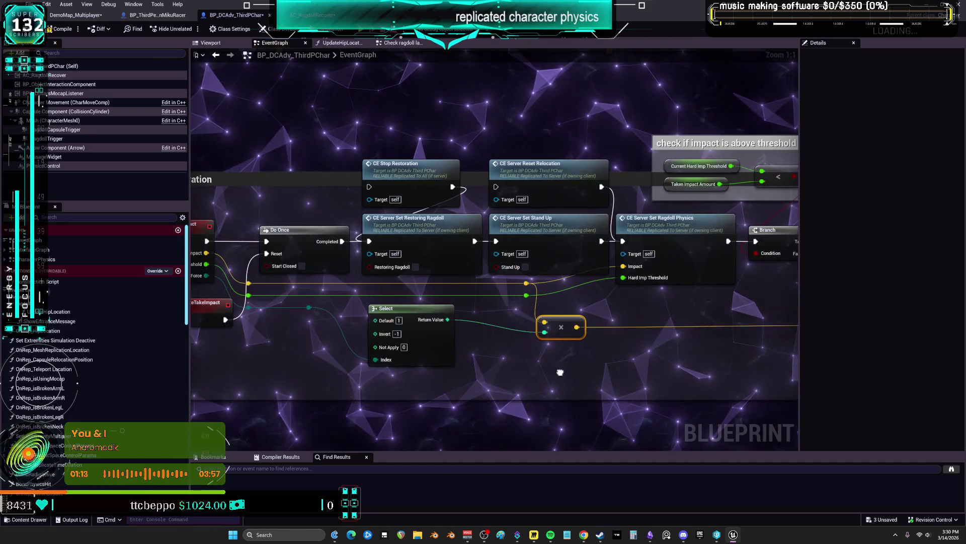
{"action": "left_click", "coordinate": [405, 365]}
{"action": "mouse_move", "coordinate": [405, 366]}
{"action": "left_mouse_down"}
{"action": "mouse_move", "coordinate": [451, 355]}
{"action": "mouse_move", "coordinate": [371, 319]}
{"action": "left_mouse_up"}
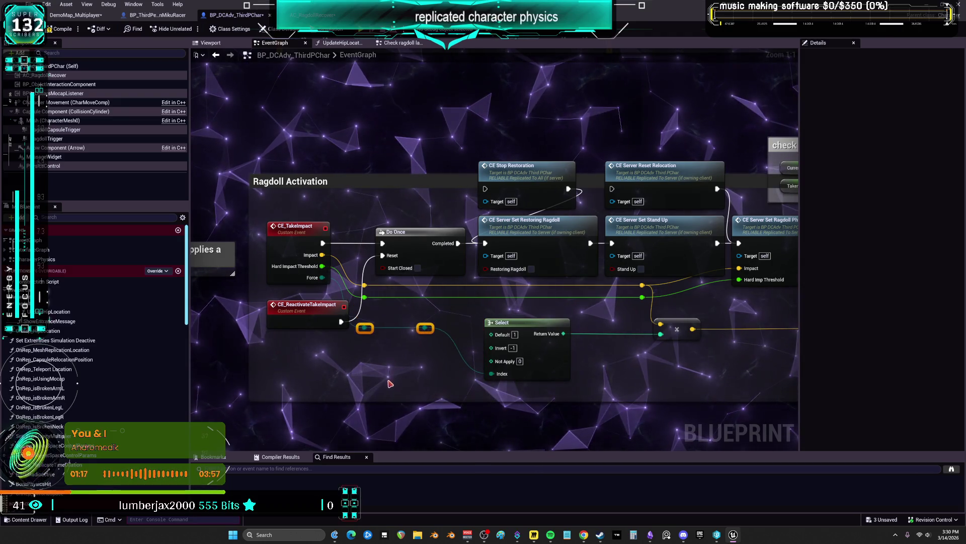
{"action": "key", "text": "q"}
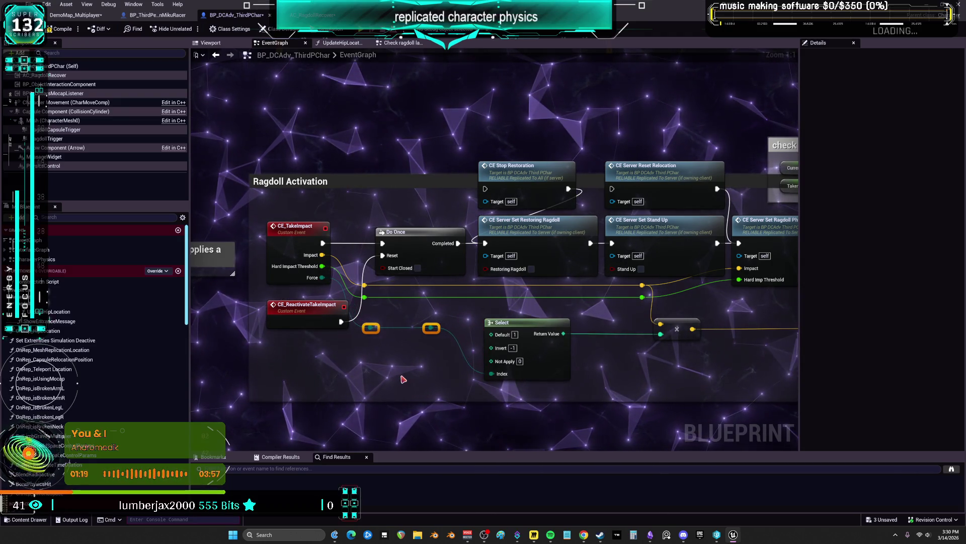
{"action": "mouse_move", "coordinate": [682, 354]}
{"action": "left_mouse_down"}
{"action": "mouse_move", "coordinate": [543, 367]}
{"action": "mouse_move", "coordinate": [368, 361]}
{"action": "left_mouse_up"}
{"action": "left_click_drag", "start_coordinate": [553, 363], "coordinate": [377, 353]}
{"action": "left_click_drag", "start_coordinate": [639, 282], "coordinate": [464, 273]}
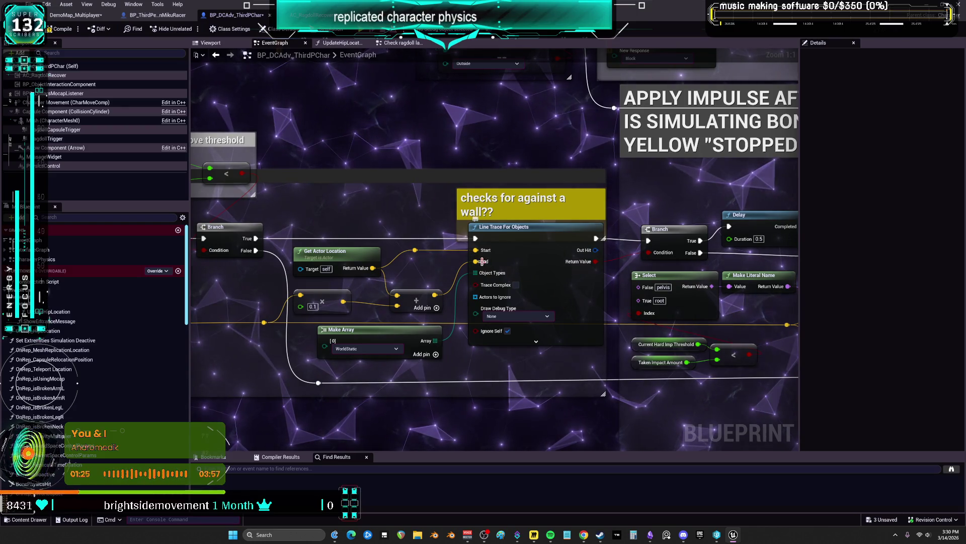
Step: Pan past the Delay, Add Impulse and Stop Passenger nodes to the Start Ragdoll effect comment
{"action": "left_click_drag", "start_coordinate": [604, 275], "coordinate": [310, 253]}
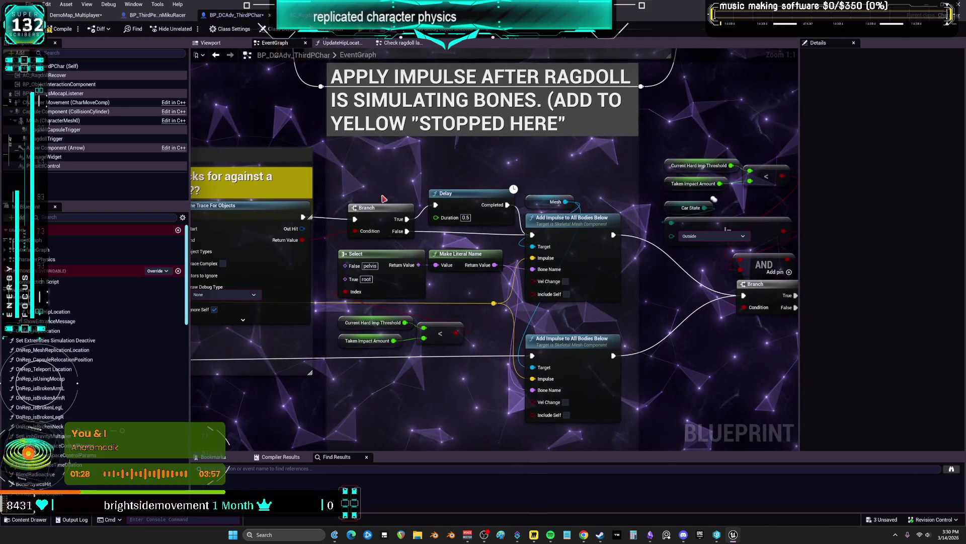
{"action": "left_click_drag", "start_coordinate": [598, 324], "coordinate": [344, 308]}
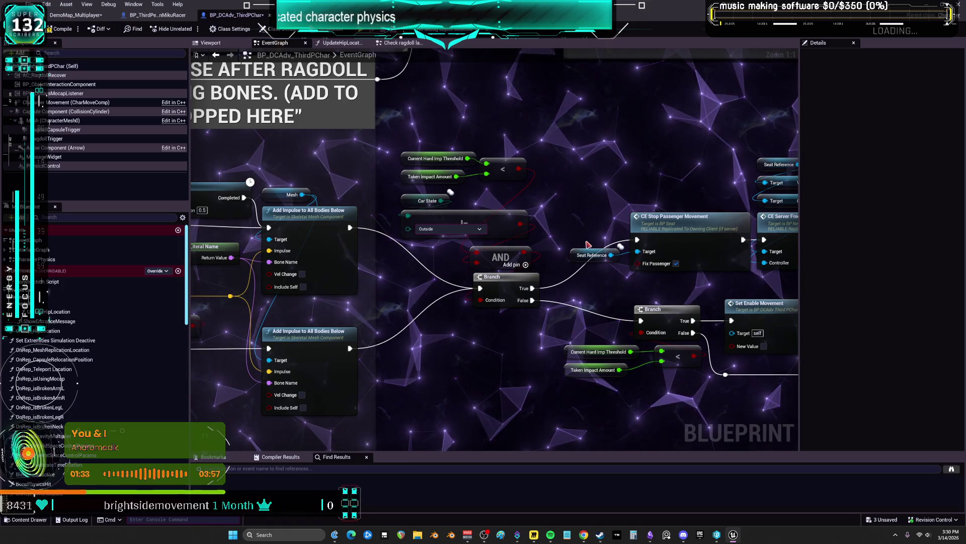
{"action": "left_click_drag", "start_coordinate": [589, 244], "coordinate": [352, 227]}
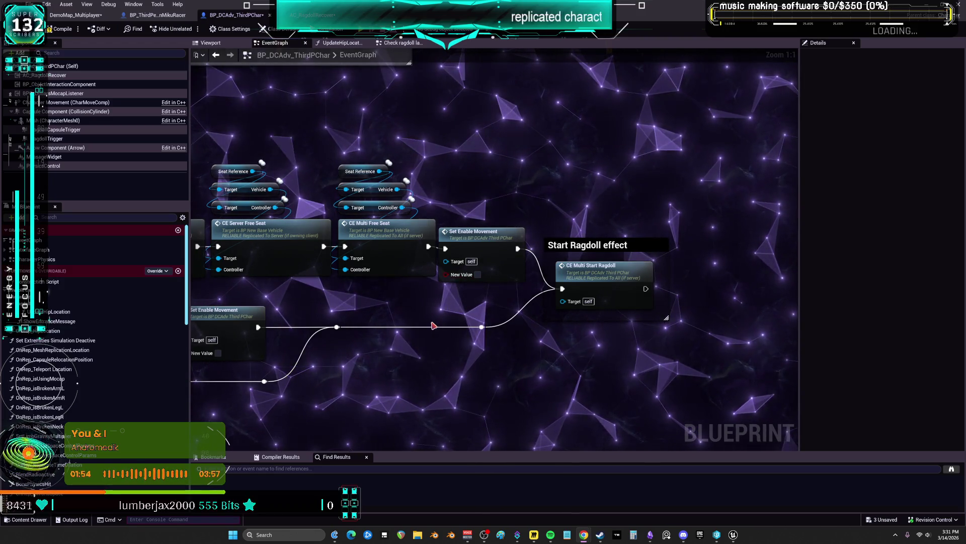
{"action": "scroll", "coordinate": [434, 325], "scroll_direction": "down", "scroll_amount": 2}
{"action": "left_click_drag", "start_coordinate": [406, 295], "coordinate": [536, 308]}
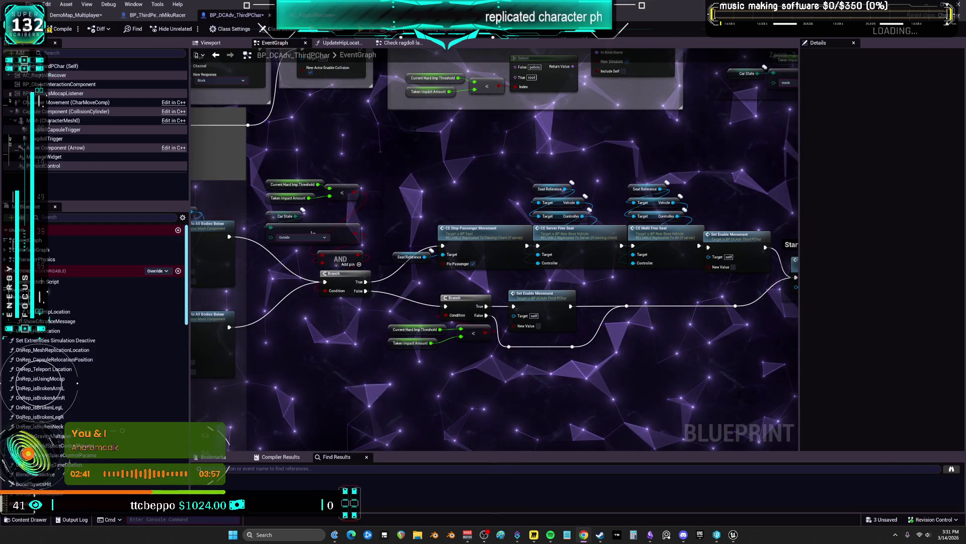
{"action": "scroll", "coordinate": [413, 270], "scroll_direction": "down", "scroll_amount": 3}
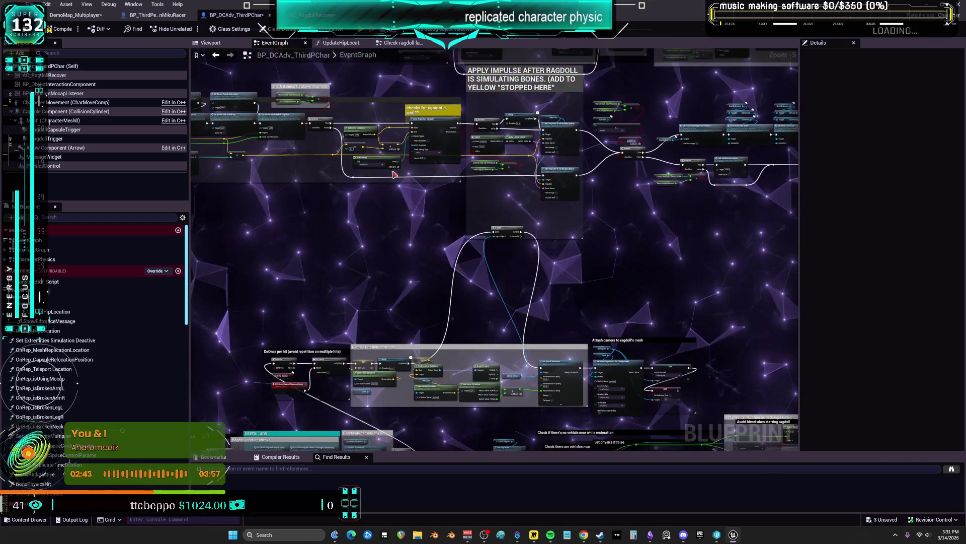
Step: Nudge the camera correction Is Valid node up to align its pins
{"action": "scroll", "coordinate": [514, 266], "scroll_direction": "up", "scroll_amount": 3}
{"action": "mouse_move", "coordinate": [496, 201]}
{"action": "left_mouse_down"}
{"action": "mouse_move", "coordinate": [495, 383]}
{"action": "mouse_move", "coordinate": [496, 200]}
{"action": "left_mouse_up"}
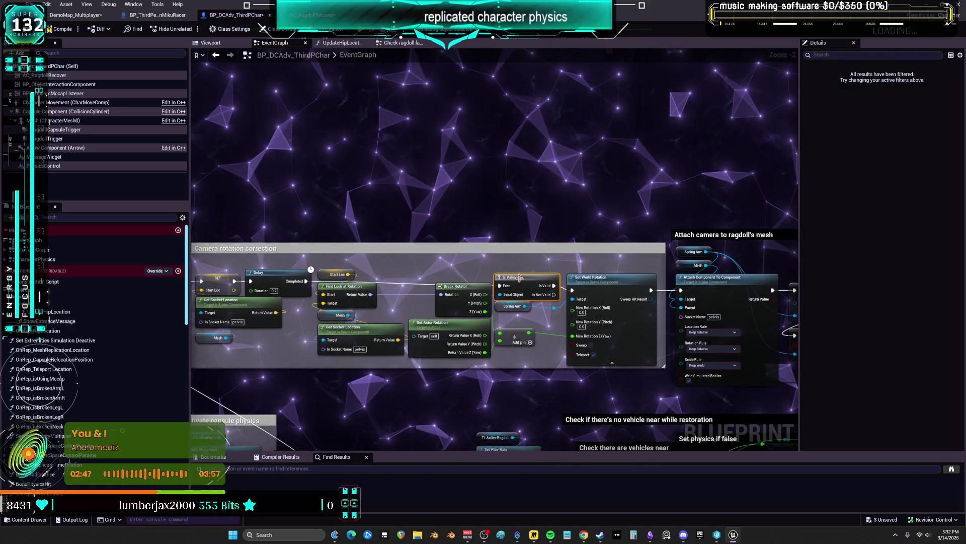
{"action": "left_click_drag", "start_coordinate": [529, 280], "coordinate": [529, 276]}
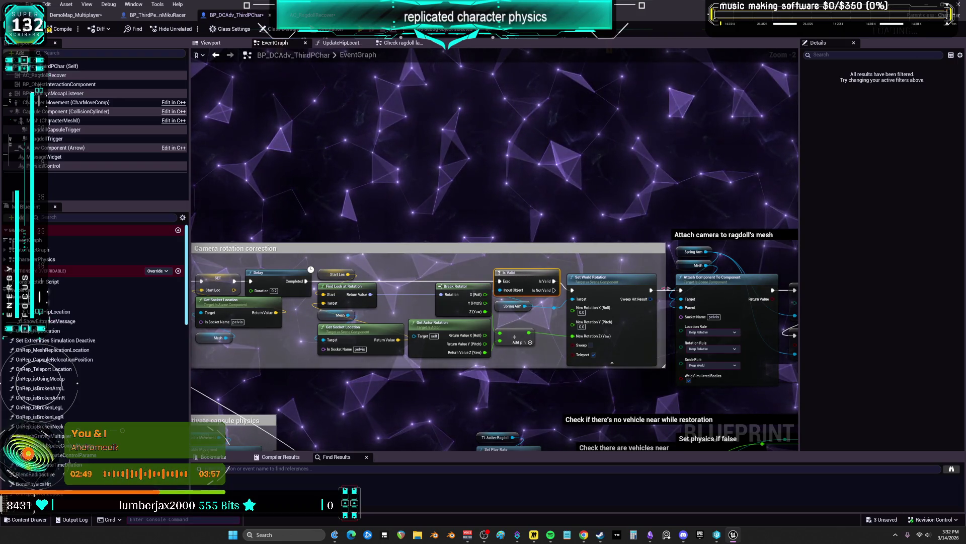
Step: Move the ragdoll impulse Branch node slightly left, then view the Stop Passenger Movement logic
{"action": "left_click_drag", "start_coordinate": [372, 287], "coordinate": [557, 277]}
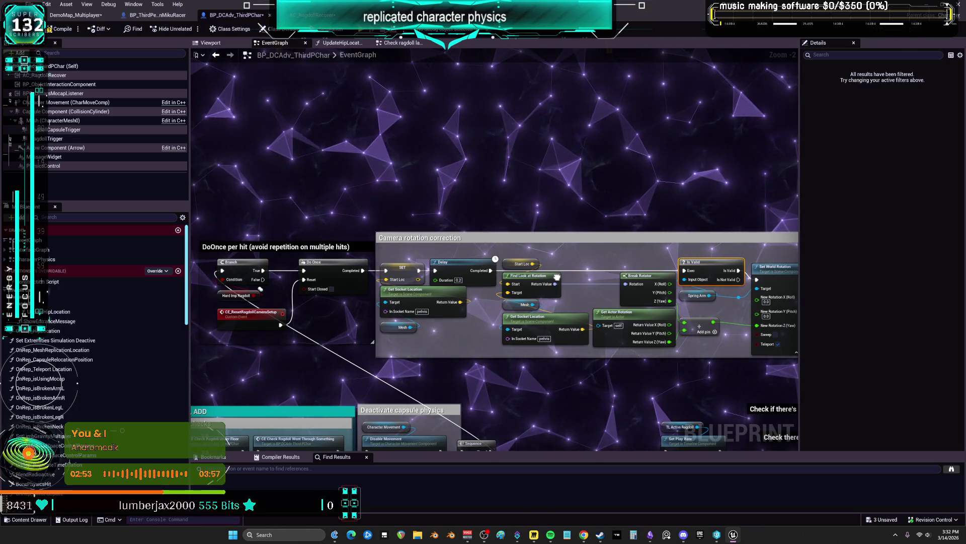
{"action": "left_click_drag", "start_coordinate": [557, 276], "coordinate": [435, 250]}
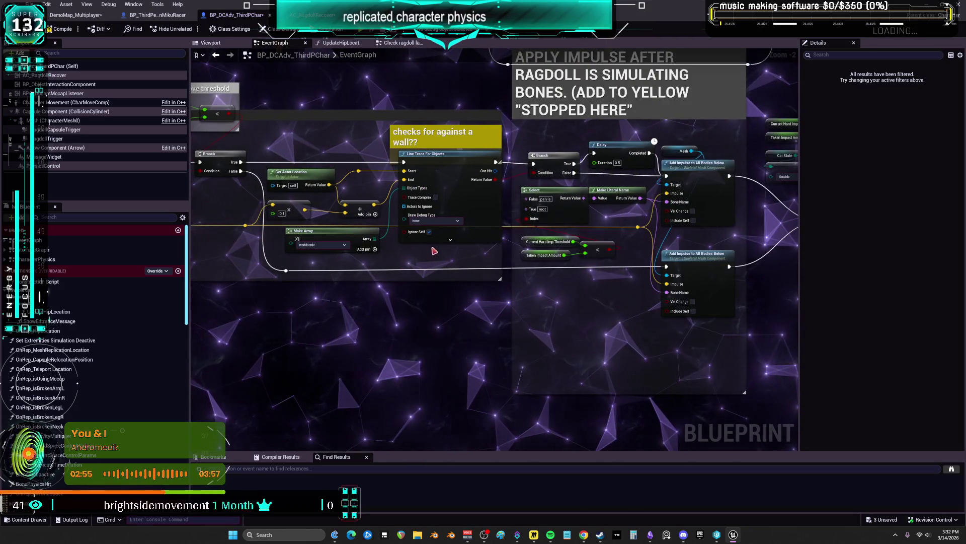
{"action": "scroll", "coordinate": [609, 226], "scroll_direction": "up", "scroll_amount": 2}
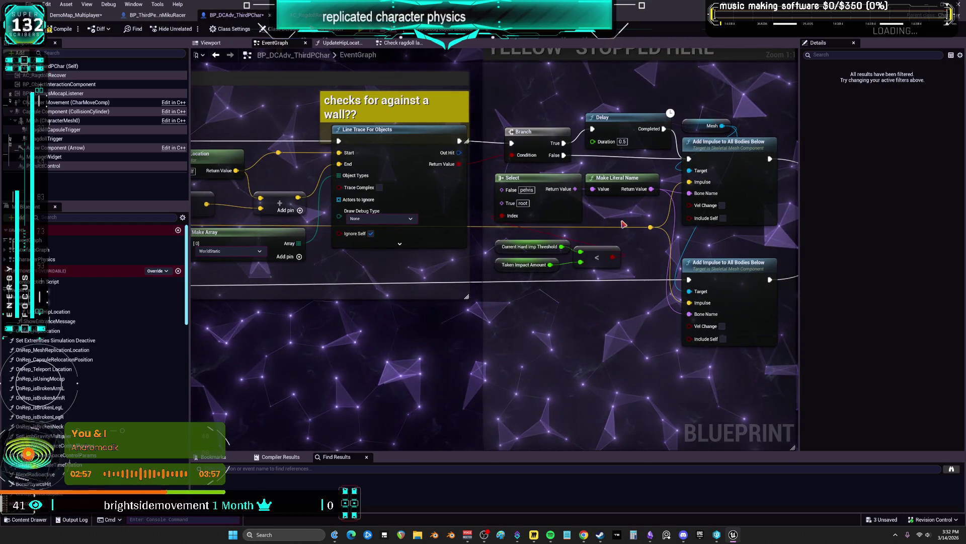
{"action": "left_click_drag", "start_coordinate": [624, 224], "coordinate": [551, 170]}
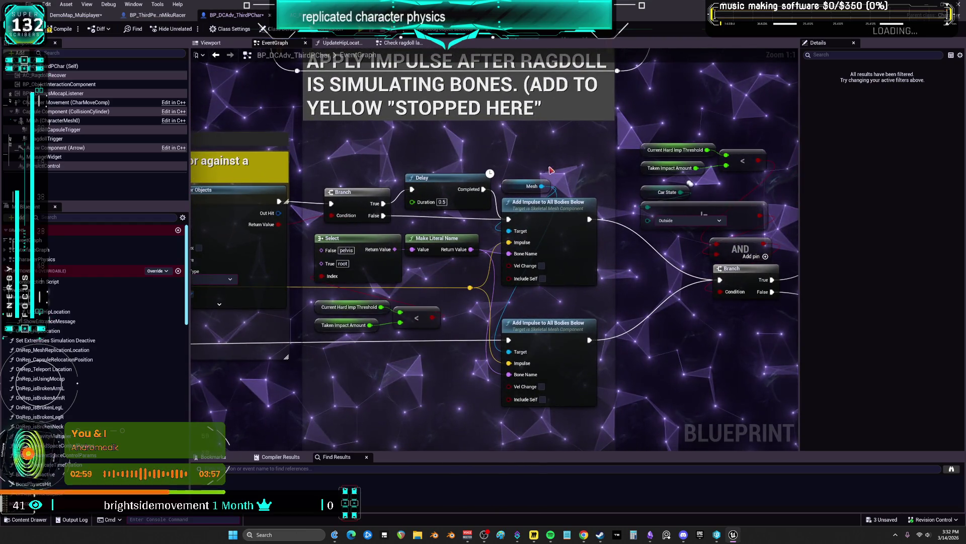
{"action": "key", "text": "ctrl+z"}
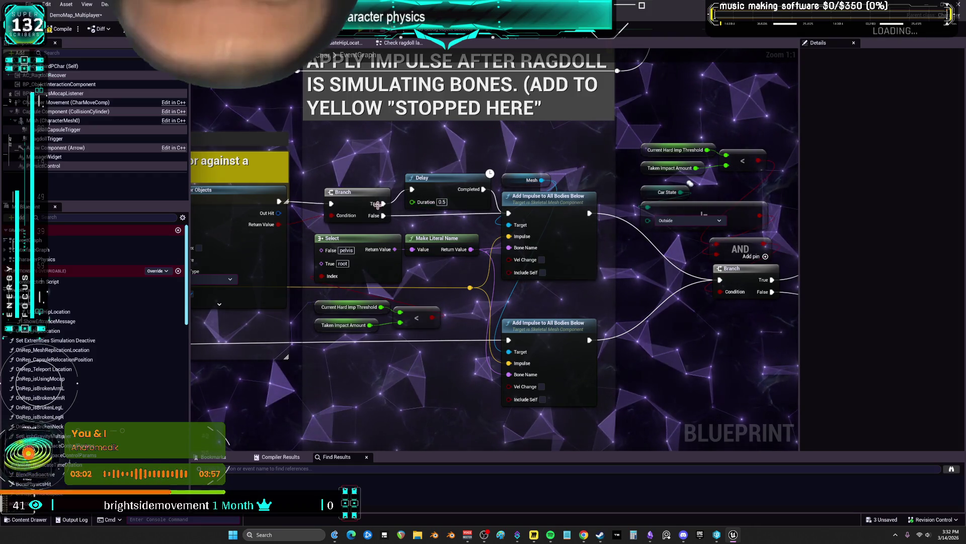
{"action": "mouse_move", "coordinate": [378, 204]}
{"action": "left_mouse_down"}
{"action": "mouse_move", "coordinate": [367, 202]}
{"action": "mouse_move", "coordinate": [402, 194]}
{"action": "left_mouse_up"}
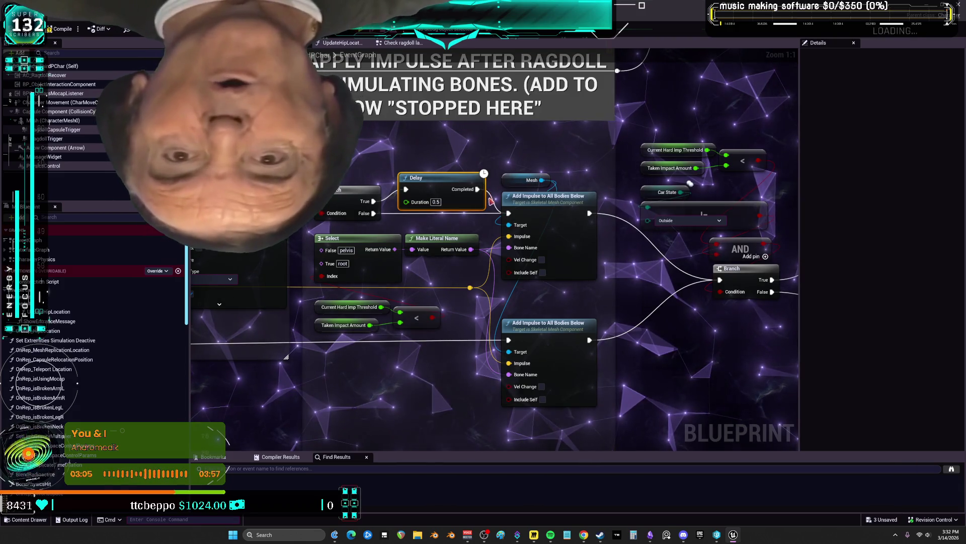
{"action": "left_click_drag", "start_coordinate": [683, 282], "coordinate": [533, 277]}
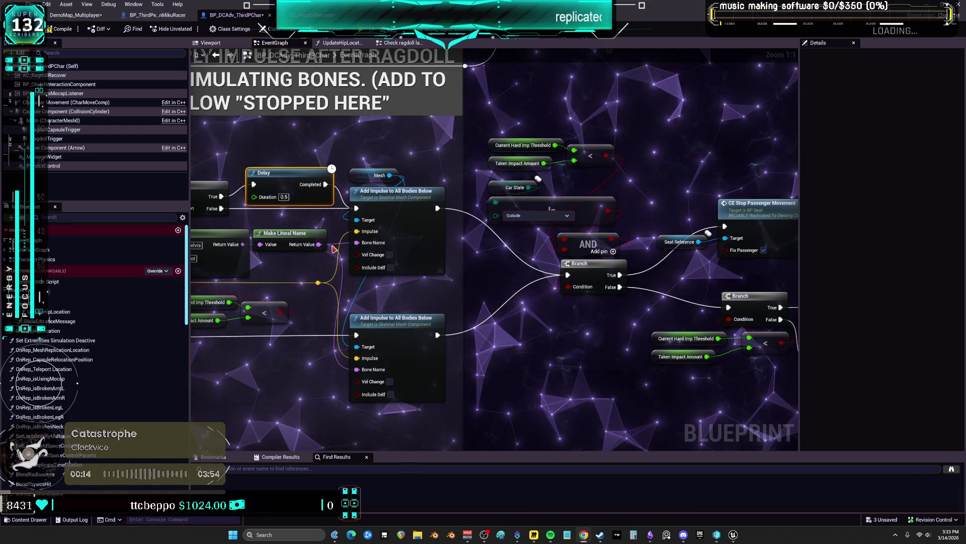
Step: Zoom out over the ragdoll comment and RPCs sections, then compile the character blueprint
{"action": "scroll", "coordinate": [448, 331], "scroll_direction": "down", "scroll_amount": 2}
{"action": "mouse_move", "coordinate": [292, 54]}
{"action": "left_mouse_down"}
{"action": "mouse_move", "coordinate": [425, 83]}
{"action": "mouse_move", "coordinate": [427, 311]}
{"action": "left_mouse_up"}
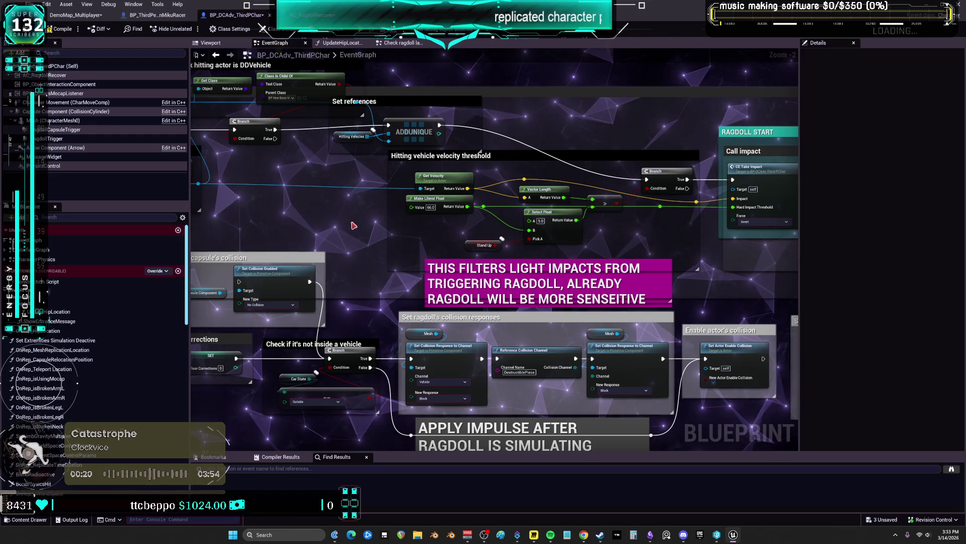
{"action": "scroll", "coordinate": [341, 233], "scroll_direction": "down", "scroll_amount": 6}
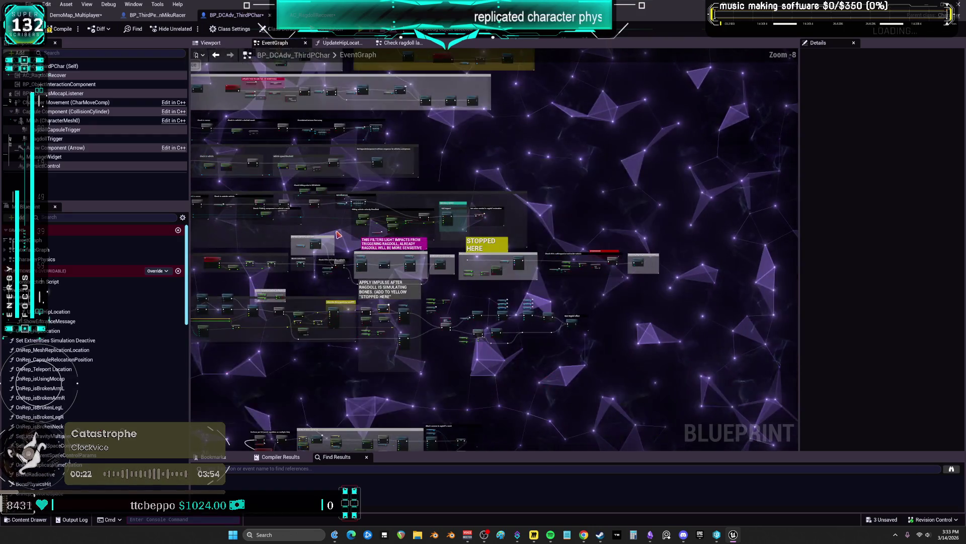
{"action": "mouse_move", "coordinate": [341, 232]}
{"action": "left_mouse_down"}
{"action": "mouse_move", "coordinate": [516, 258]}
{"action": "mouse_move", "coordinate": [538, 380]}
{"action": "left_mouse_up"}
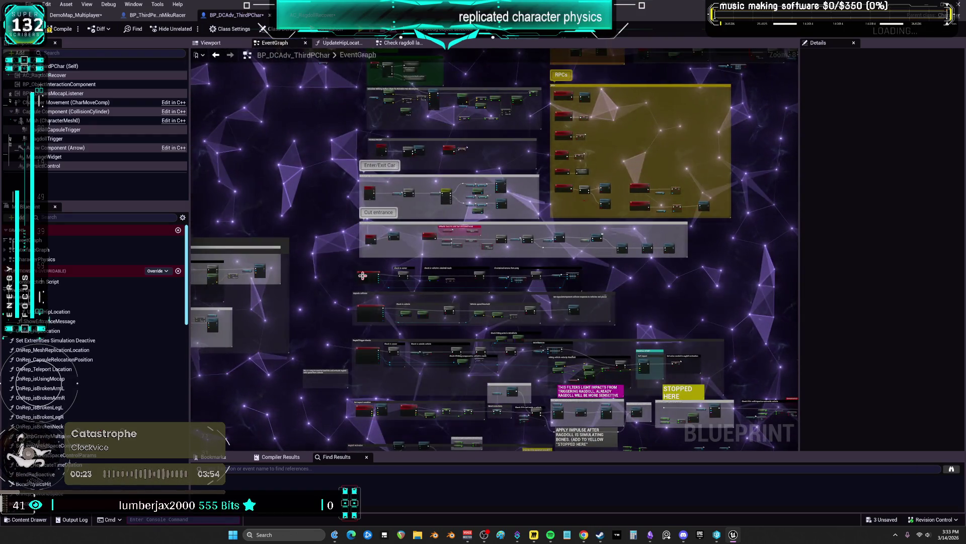
{"action": "left_click", "coordinate": [61, 28]}
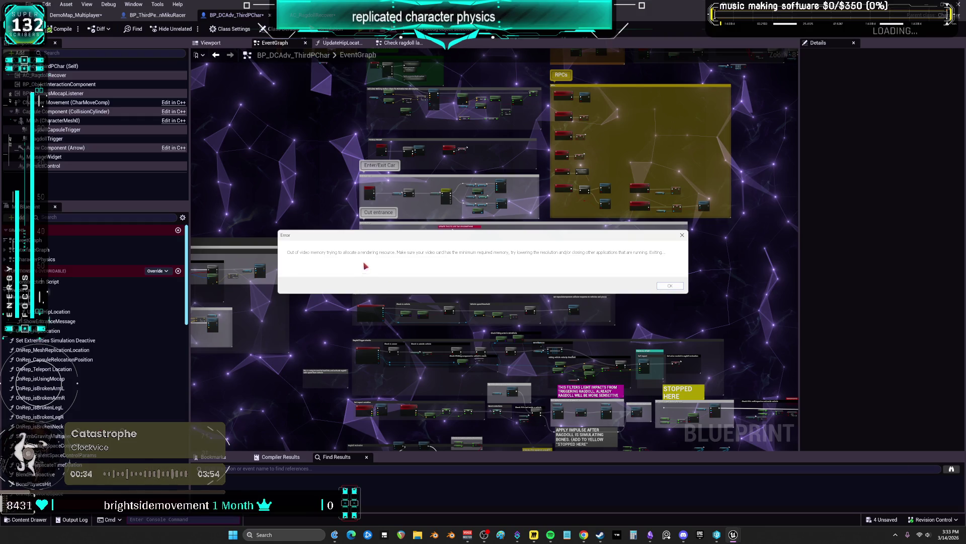
Step: Dismiss the out-of-video-memory error and close one Multiplayer preview window
{"action": "left_click", "coordinate": [668, 285]}
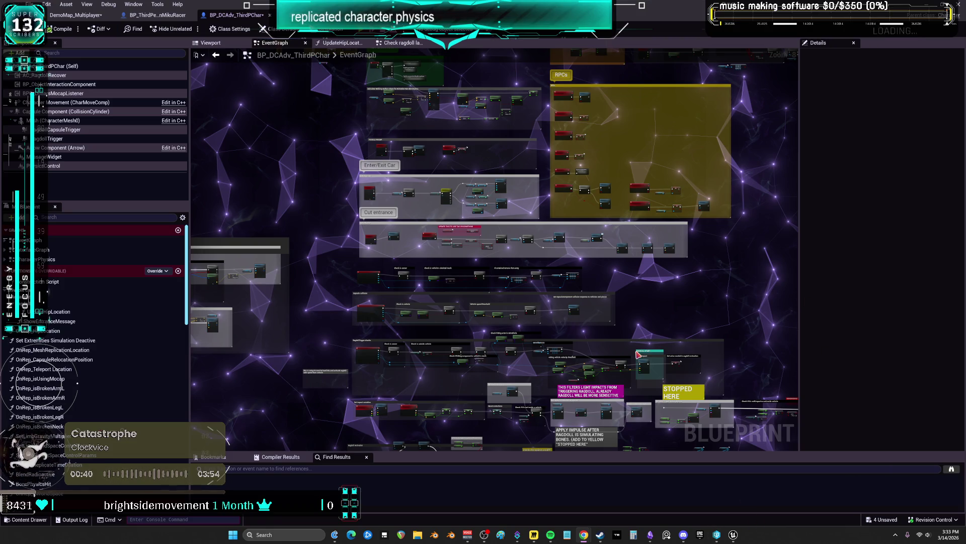
{"action": "mouse_move", "coordinate": [734, 535]}
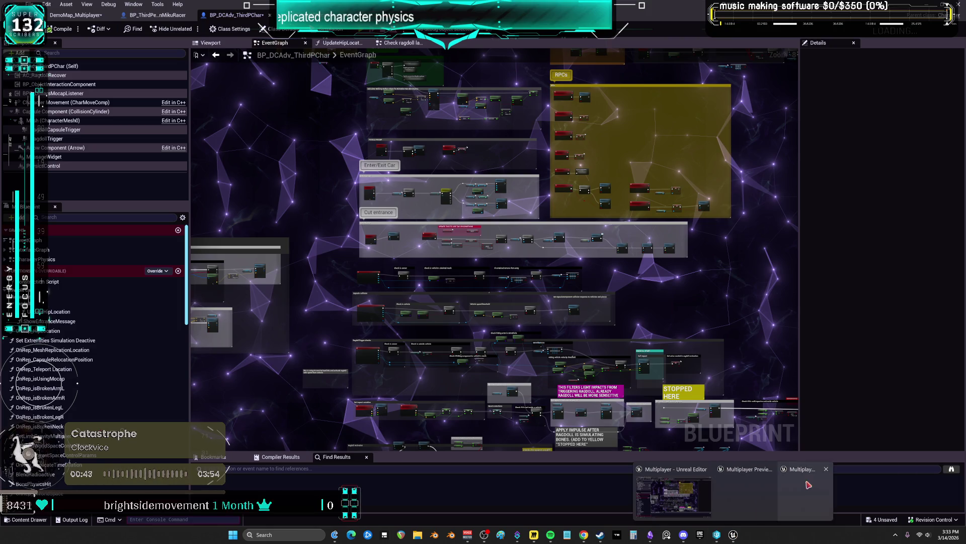
{"action": "left_click", "coordinate": [827, 469]}
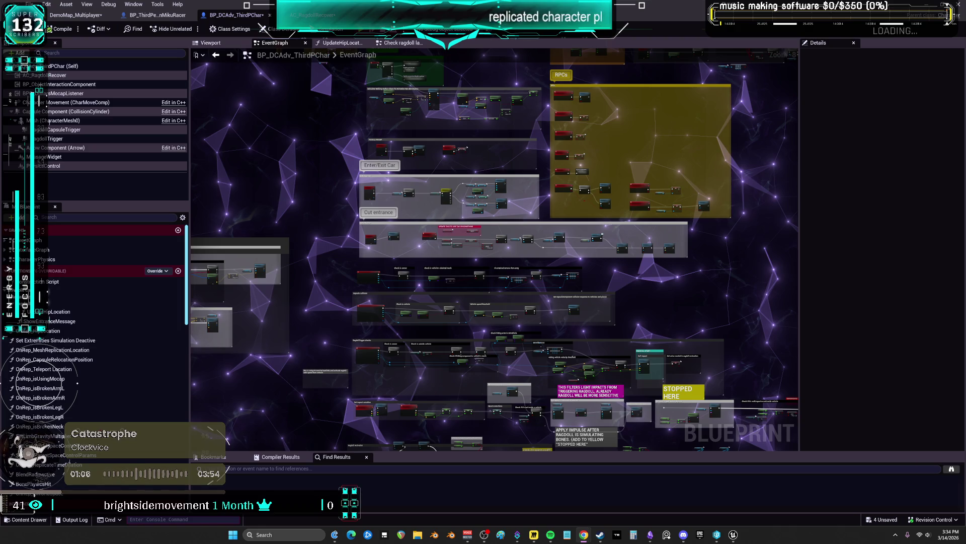
{"action": "mouse_move", "coordinate": [735, 536]}
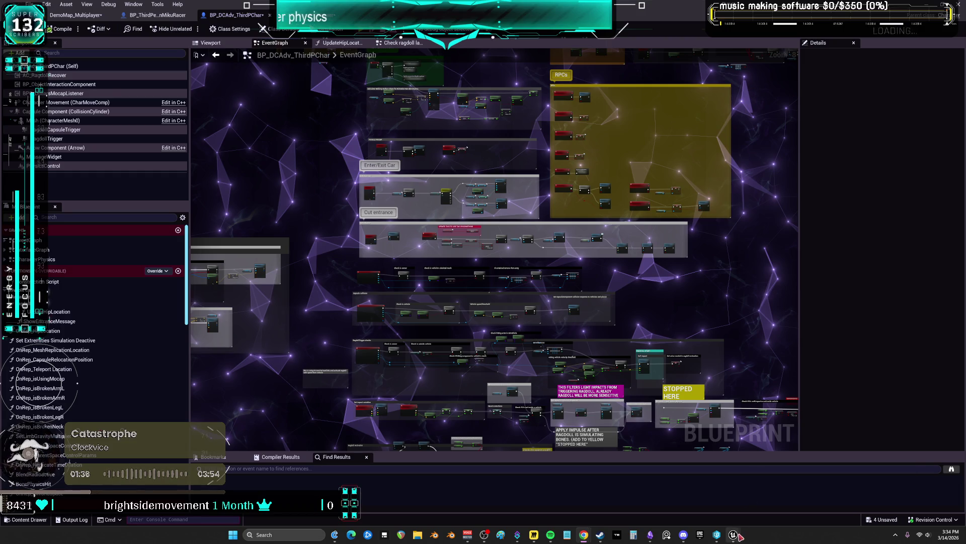
Step: Close all Unreal Editor windows from the taskbar
{"action": "mouse_move", "coordinate": [735, 535]}
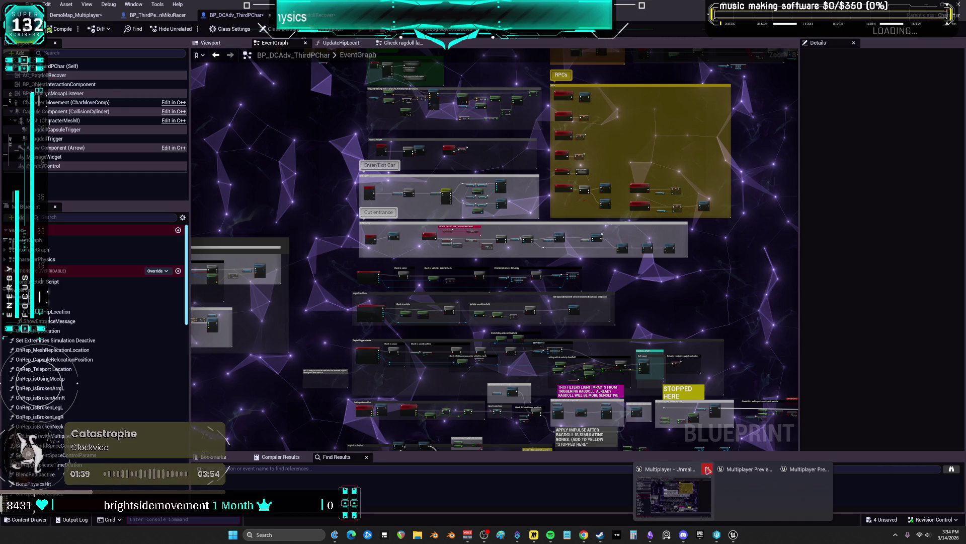
{"action": "right_click", "coordinate": [733, 535]}
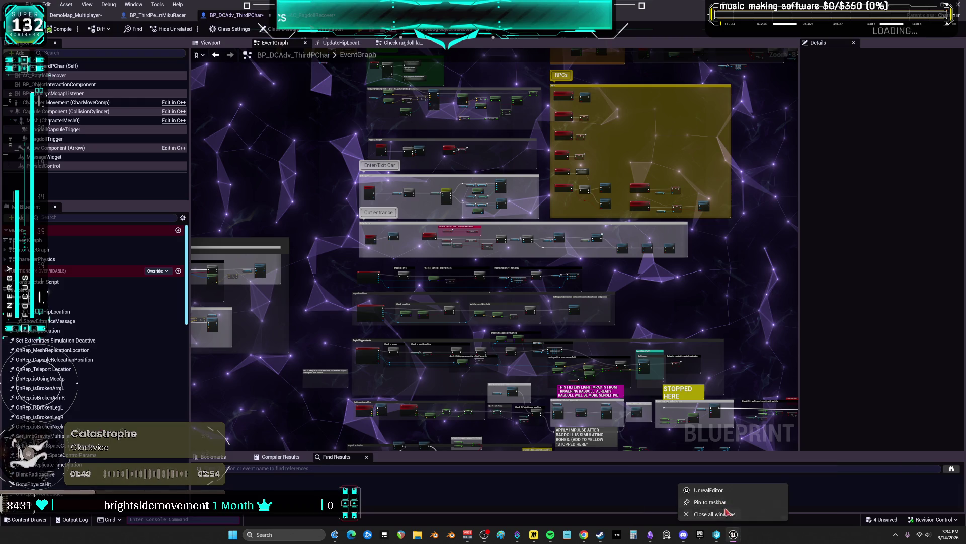
{"action": "left_click", "coordinate": [728, 516]}
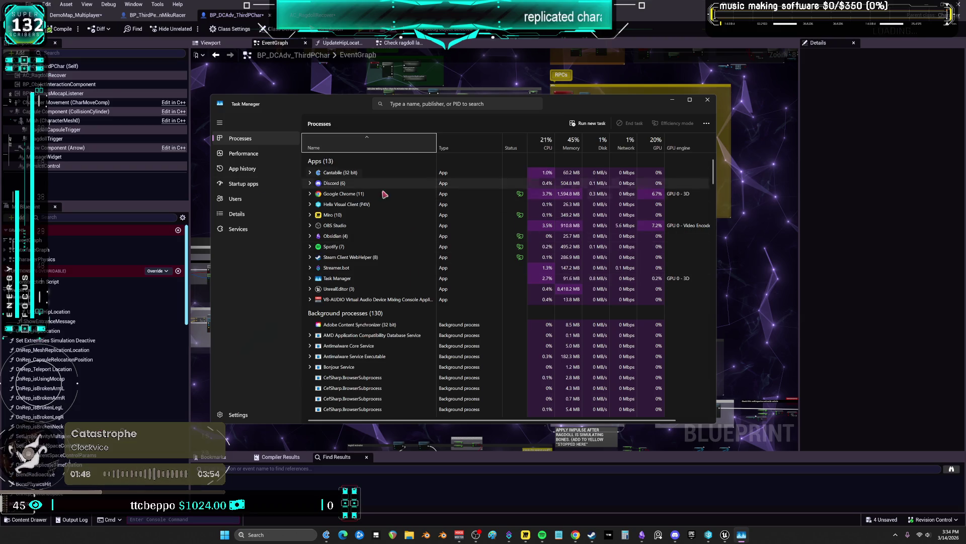
Step: End the UnrealEditor task in Task Manager, then close Task Manager and the Twitch browser
{"action": "left_click", "coordinate": [352, 289]}
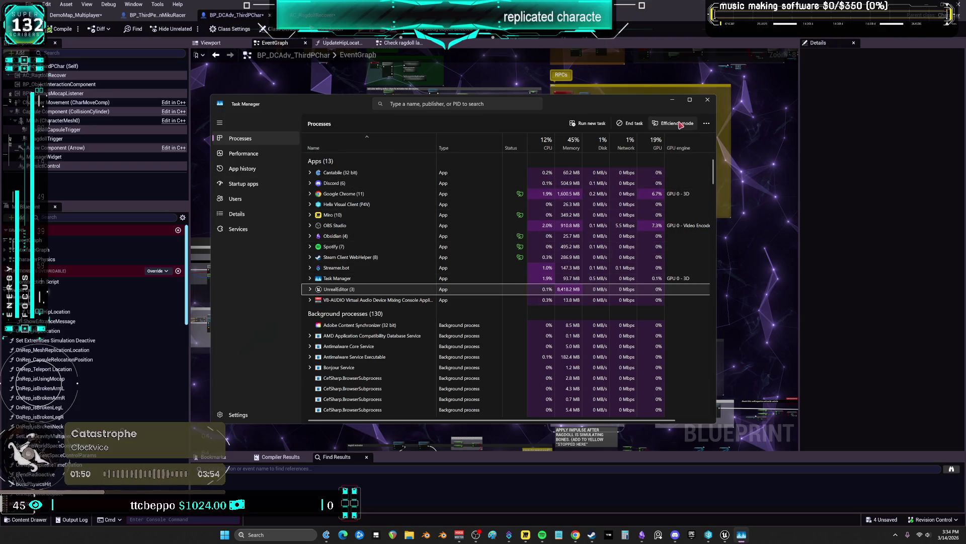
{"action": "left_click", "coordinate": [624, 125]}
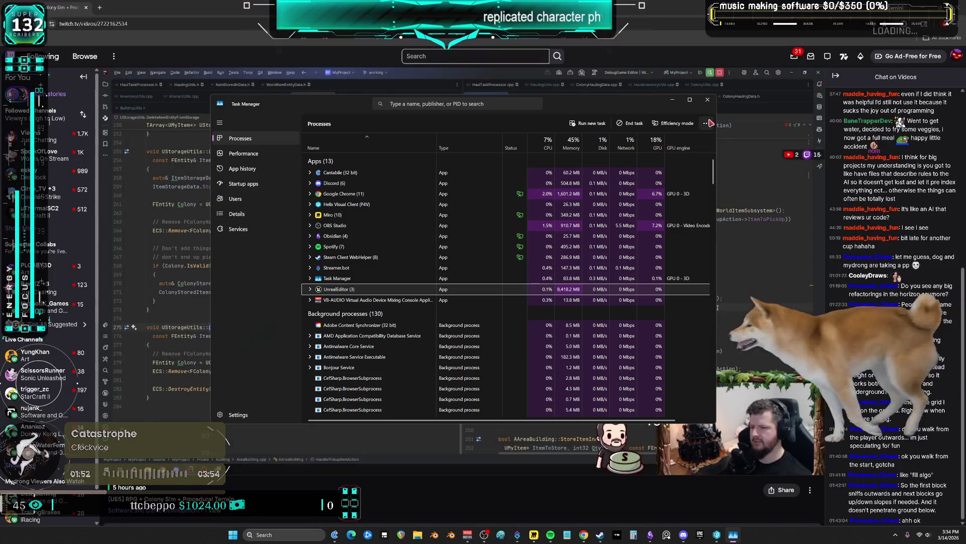
{"action": "left_click", "coordinate": [708, 103]}
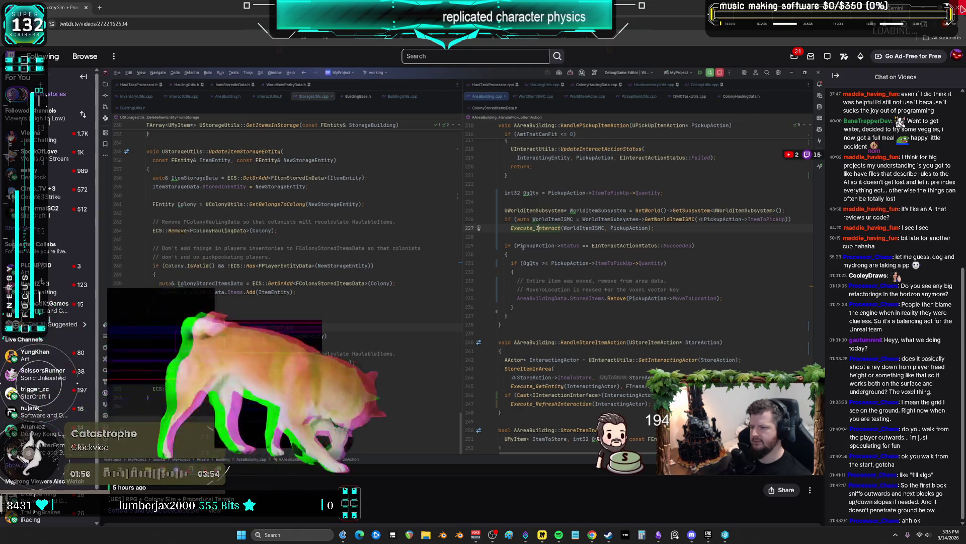
{"action": "left_click", "coordinate": [960, 7]}
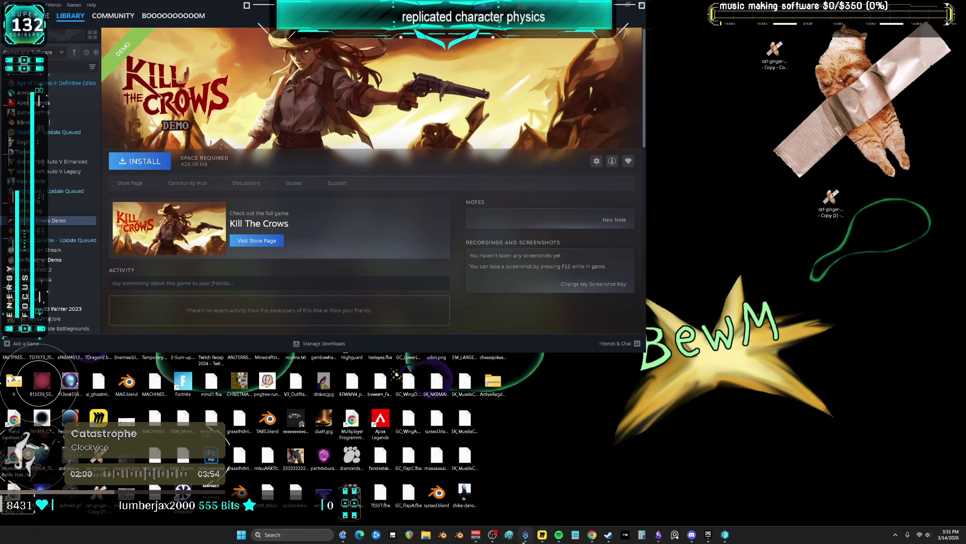
Step: Launch Multiplayer.uproject from U:\P4\Multiplayer in File Explorer
{"action": "left_click", "coordinate": [426, 534]}
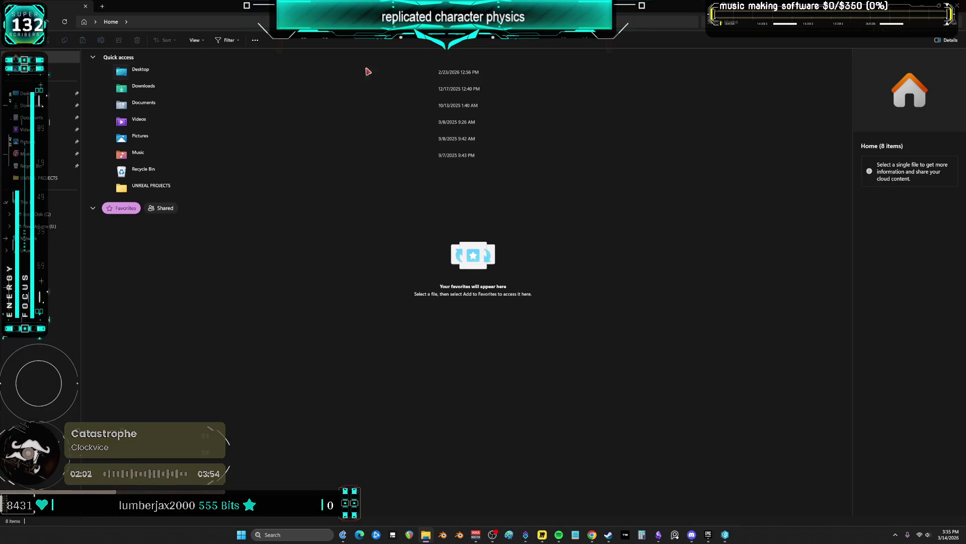
{"action": "left_click", "coordinate": [52, 227]}
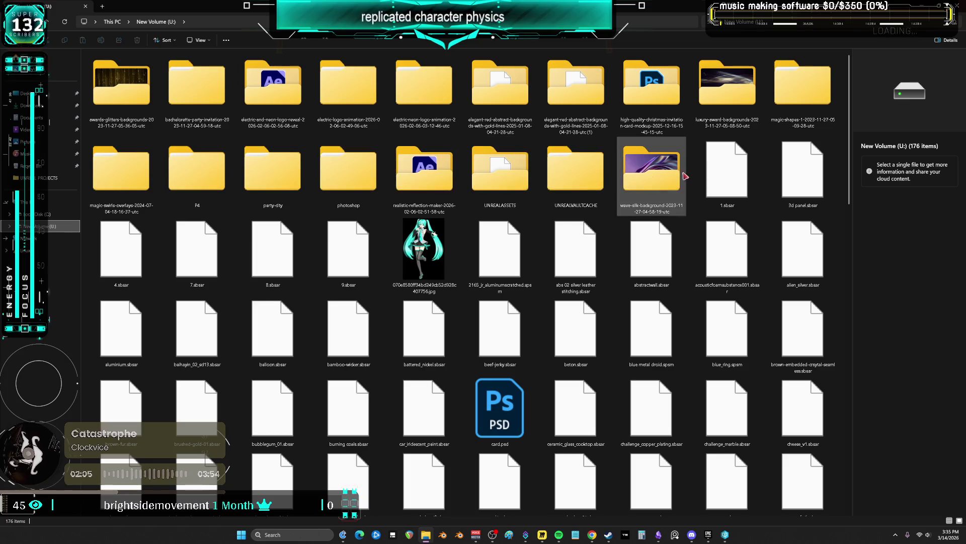
{"action": "double_click", "coordinate": [170, 172]}
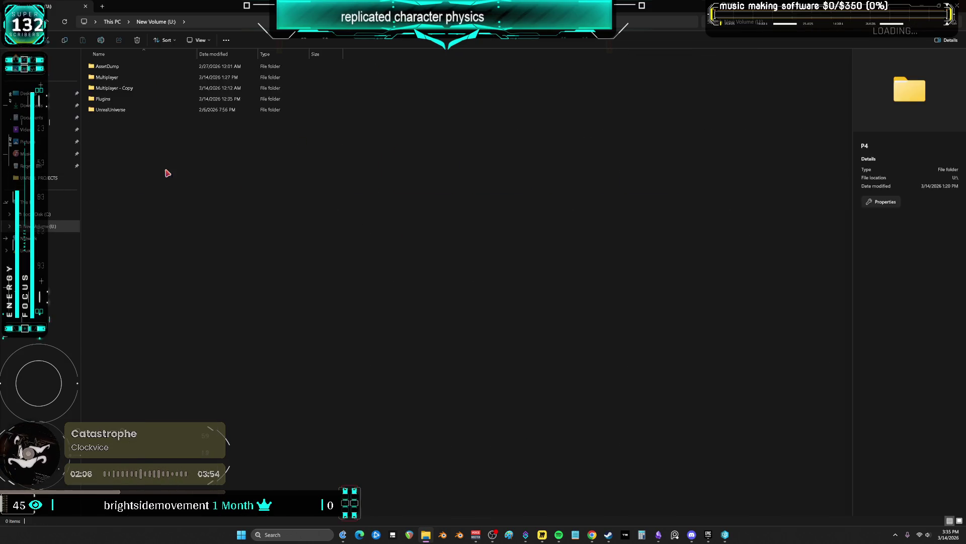
{"action": "left_click", "coordinate": [110, 79]}
{"action": "double_click", "coordinate": [110, 79]}
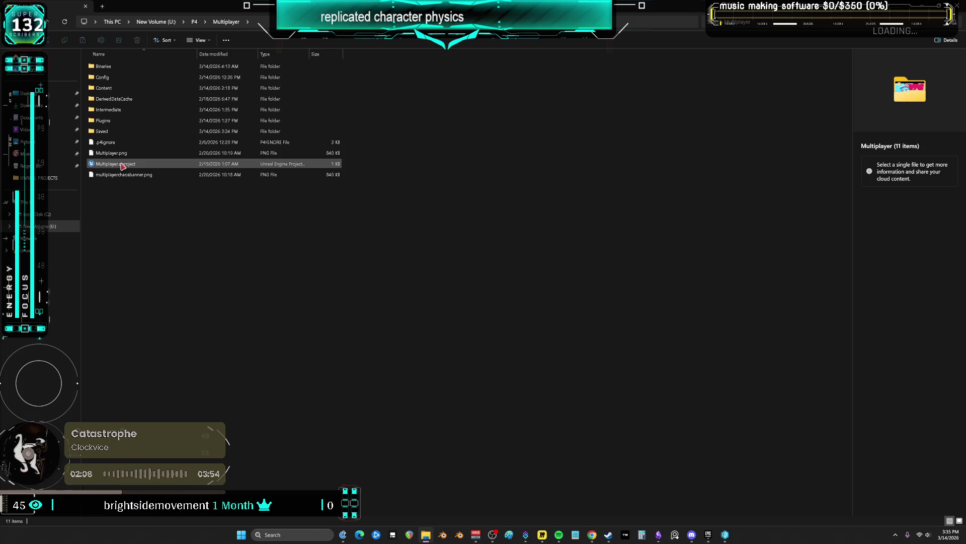
{"action": "left_click", "coordinate": [122, 164]}
{"action": "right_click", "coordinate": [123, 165]}
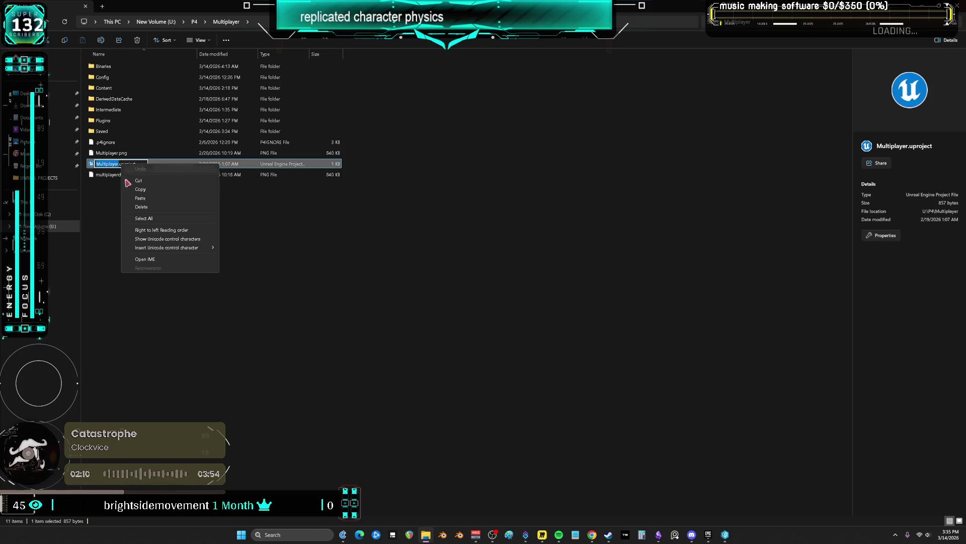
{"action": "left_click", "coordinate": [296, 237]}
{"action": "left_click", "coordinate": [125, 168]}
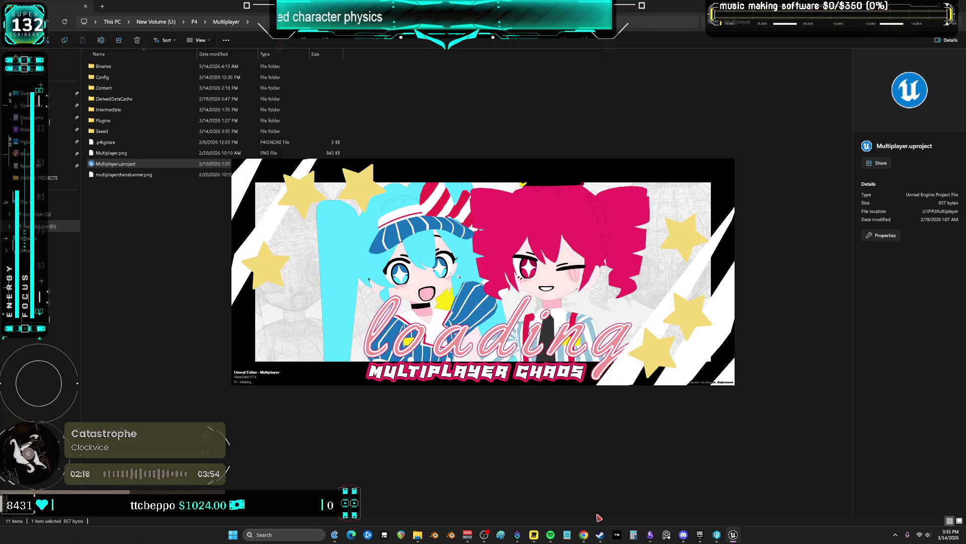
Step: Launch Blender from the Steam library
{"action": "left_click", "coordinate": [600, 535]}
{"action": "left_click", "coordinate": [54, 122]}
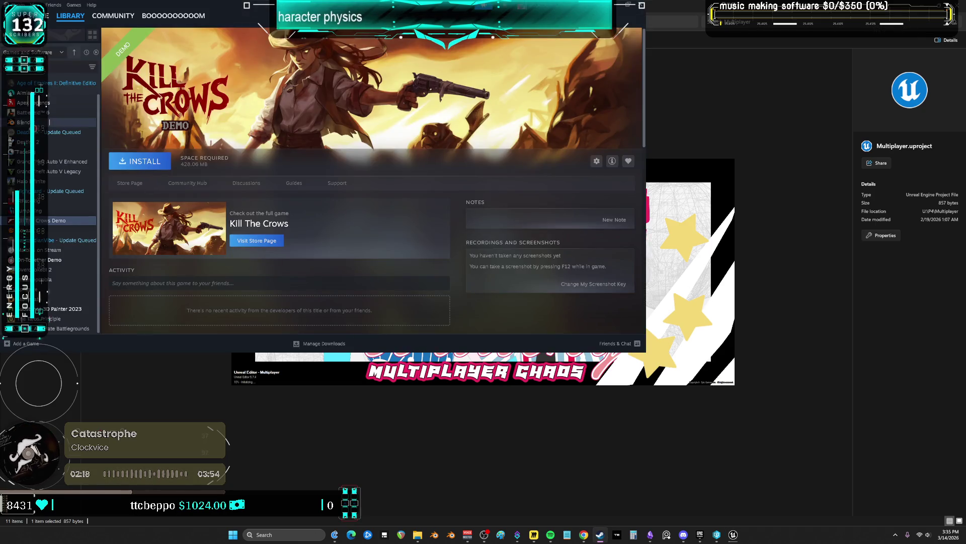
{"action": "left_click", "coordinate": [145, 162]}
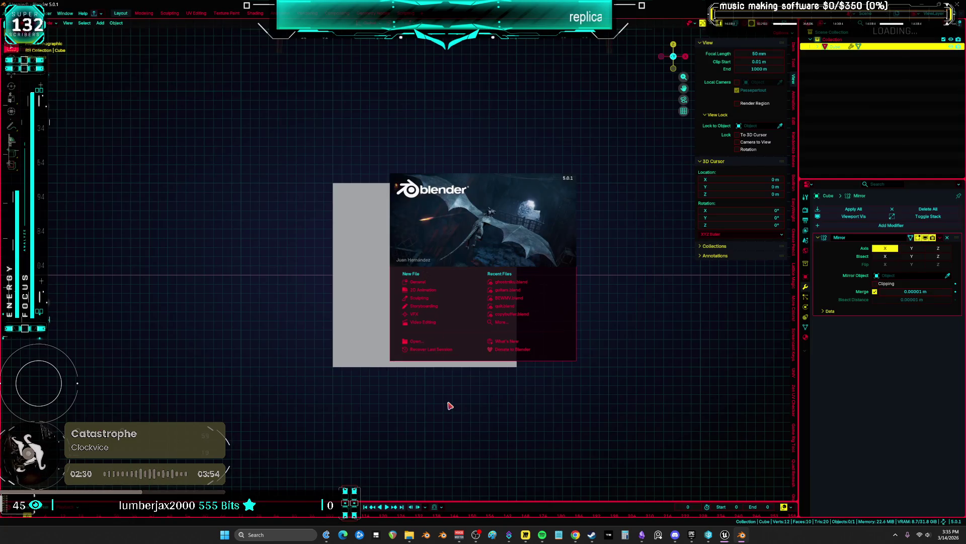
Step: Dismiss Blender's splash screen and toggle the cube into Edit Mode and back
{"action": "left_click", "coordinate": [450, 405]}
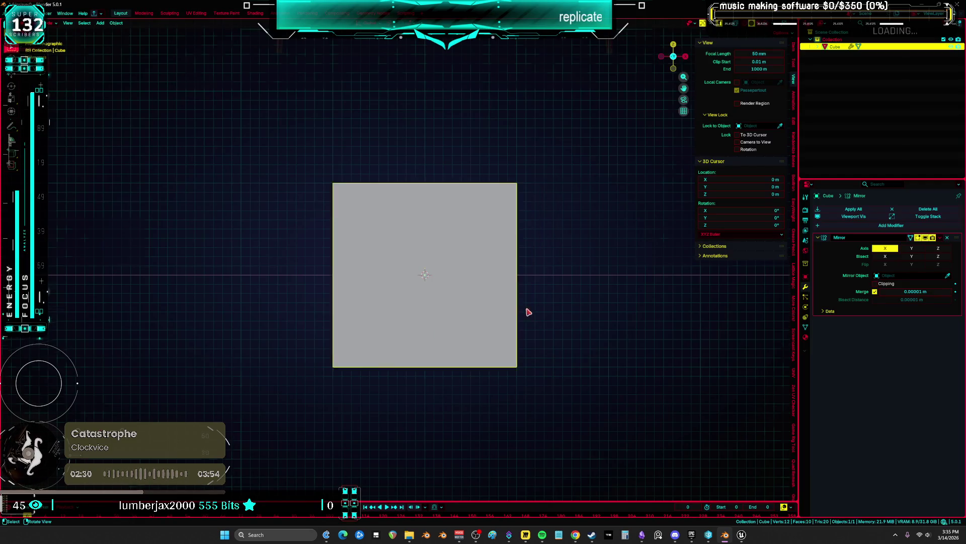
{"action": "key", "text": "ctrl+2"}
{"action": "key", "text": "ctrl+z"}
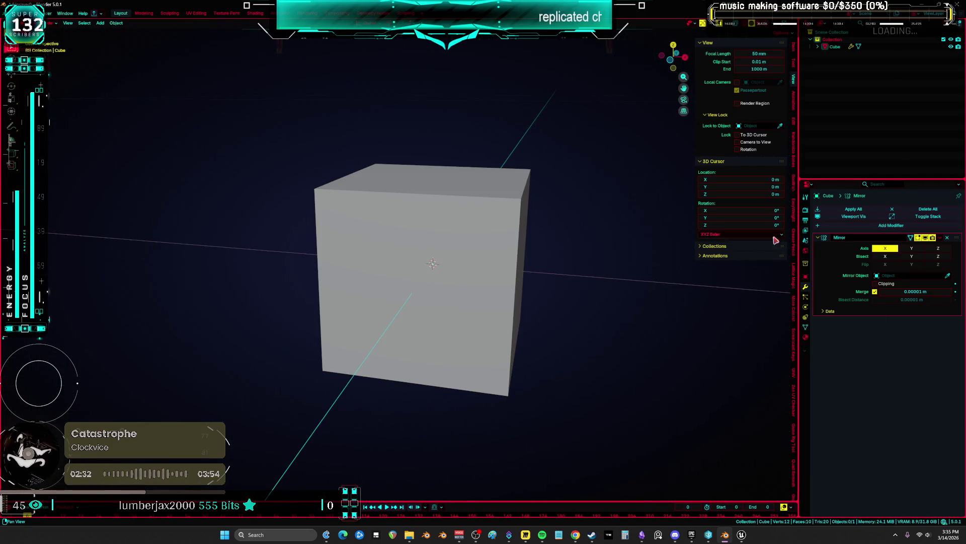
{"action": "right_click", "coordinate": [524, 265]}
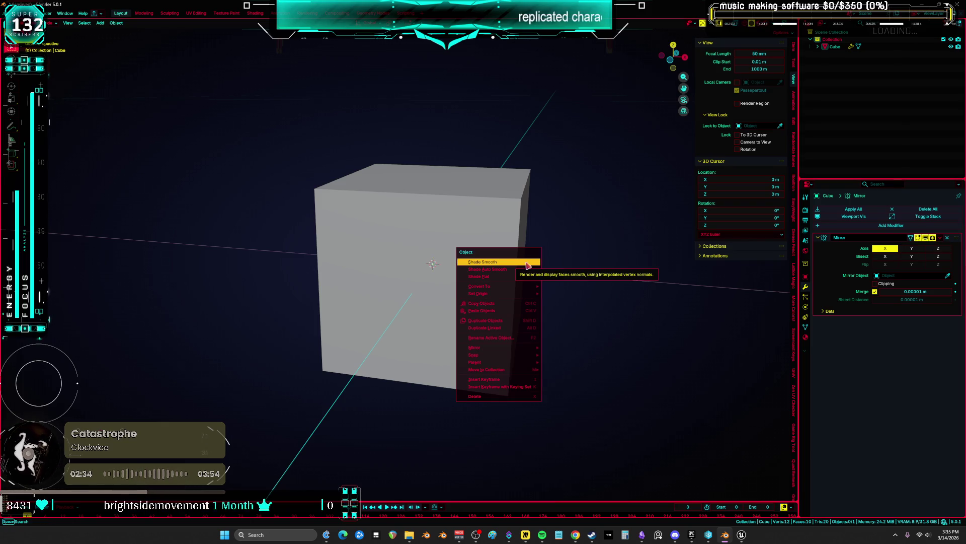
{"action": "left_click", "coordinate": [564, 289]}
{"action": "key", "text": "Tab"}
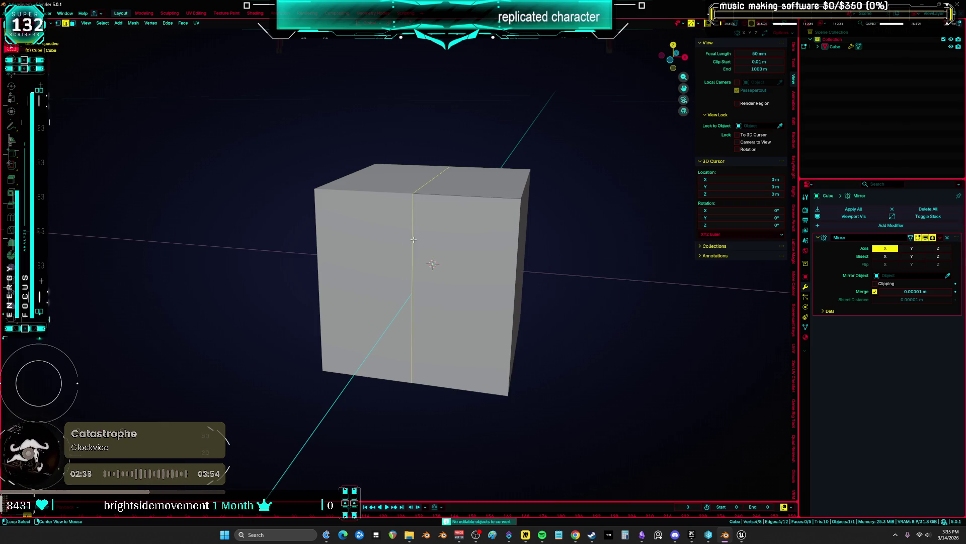
{"action": "key", "text": "a"}
{"action": "key", "text": "Tab"}
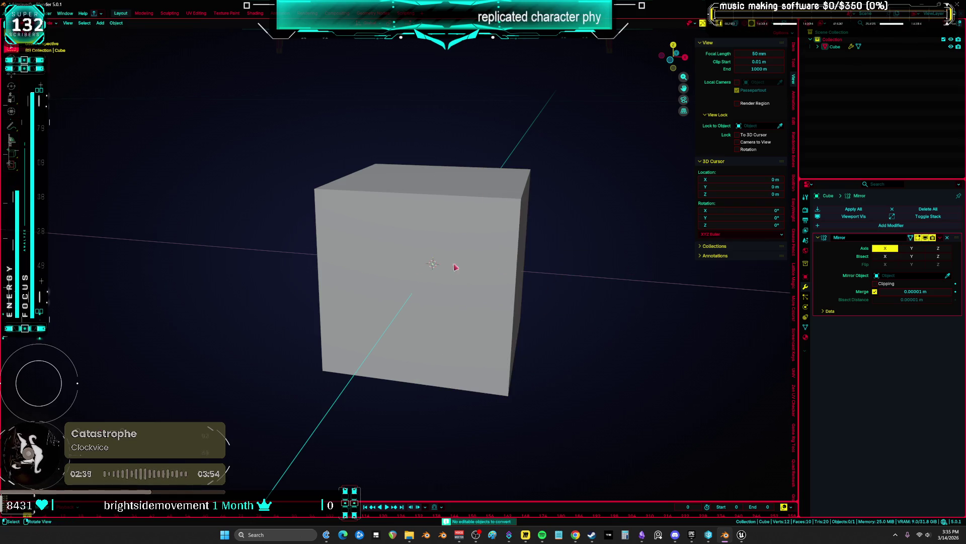
Step: Apply the cube's Mirror modifier and enter Edit Mode
{"action": "left_click", "coordinate": [938, 244]}
{"action": "left_click", "coordinate": [906, 246]}
{"action": "key", "text": "Tab"}
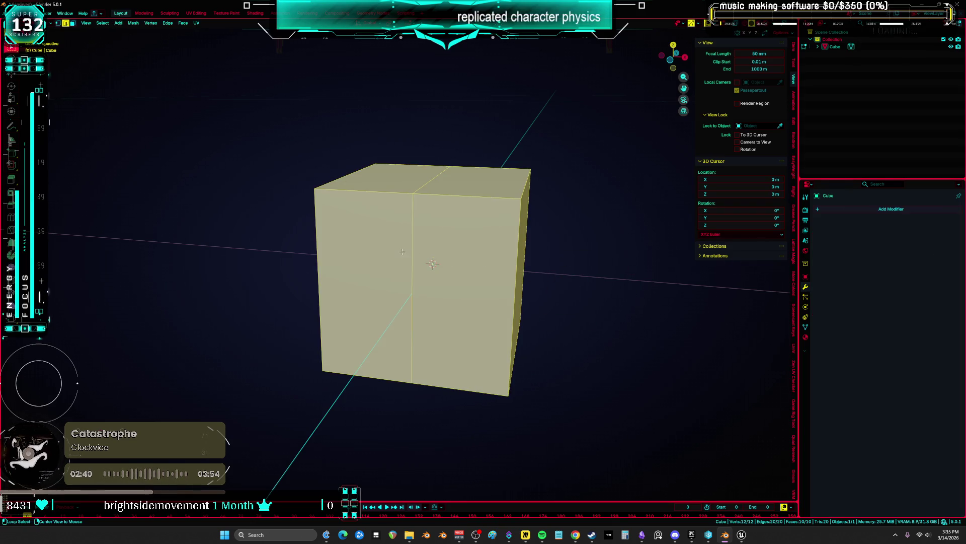
Step: Add a level 3 Subdivision modifier to the cube with Ctrl+3 and apply it
{"action": "key", "text": "alt+a"}
{"action": "key", "text": "a"}
{"action": "key", "text": "Tab"}
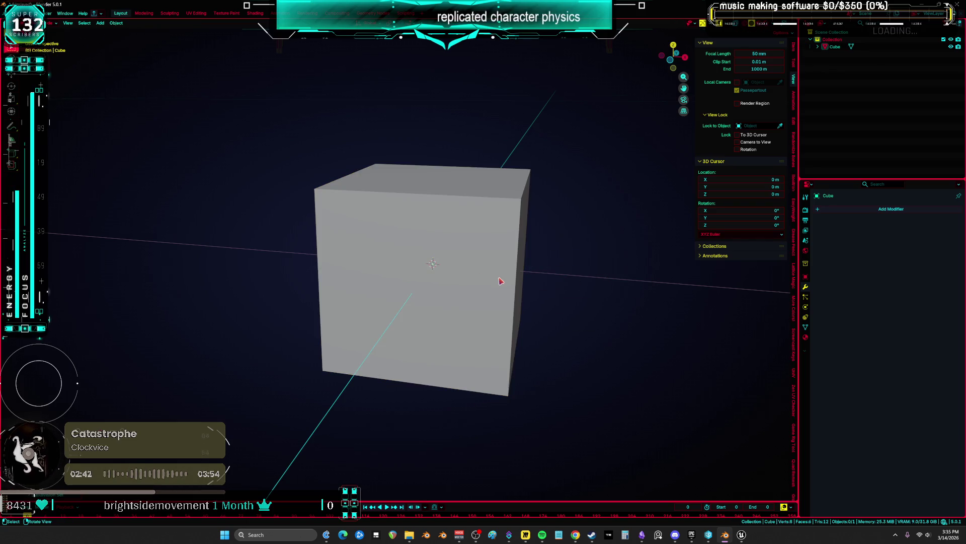
{"action": "left_click", "coordinate": [498, 287]}
{"action": "key", "text": "ctrl+3"}
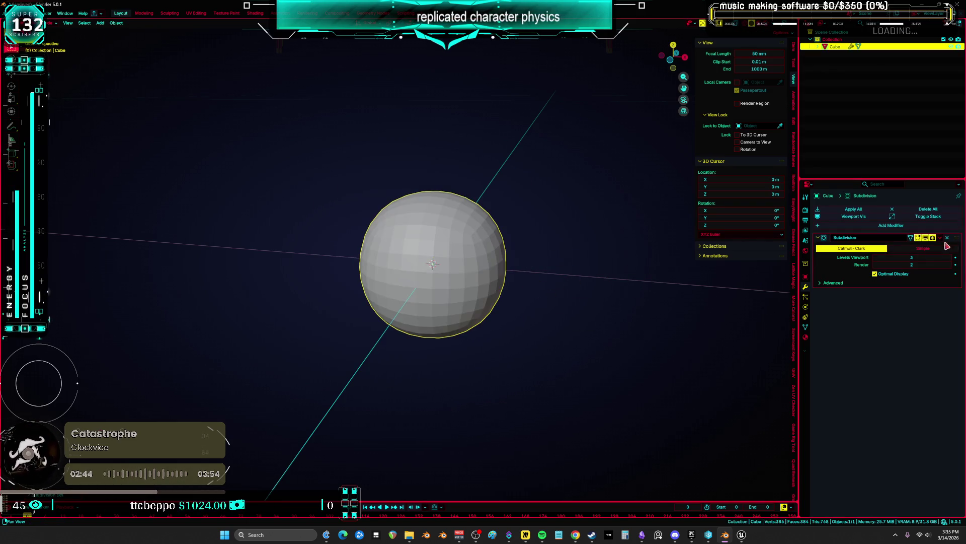
{"action": "left_click", "coordinate": [940, 238]}
{"action": "left_click", "coordinate": [906, 242]}
Step: Round the subdivided mesh into a sphere with To Sphere
{"action": "key", "text": "Tab"}
{"action": "key", "text": "F3"}
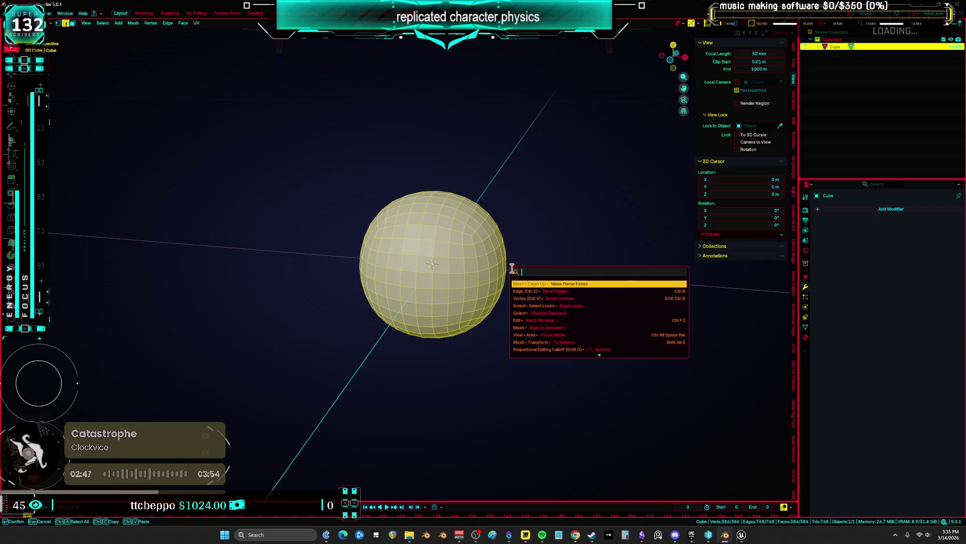
{"action": "type", "text": "sphere"}
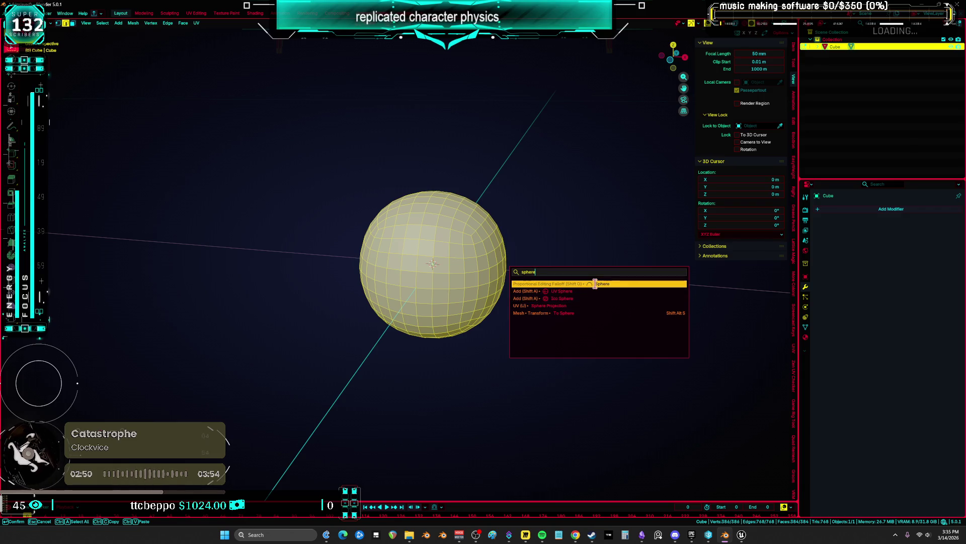
{"action": "left_click", "coordinate": [579, 313]}
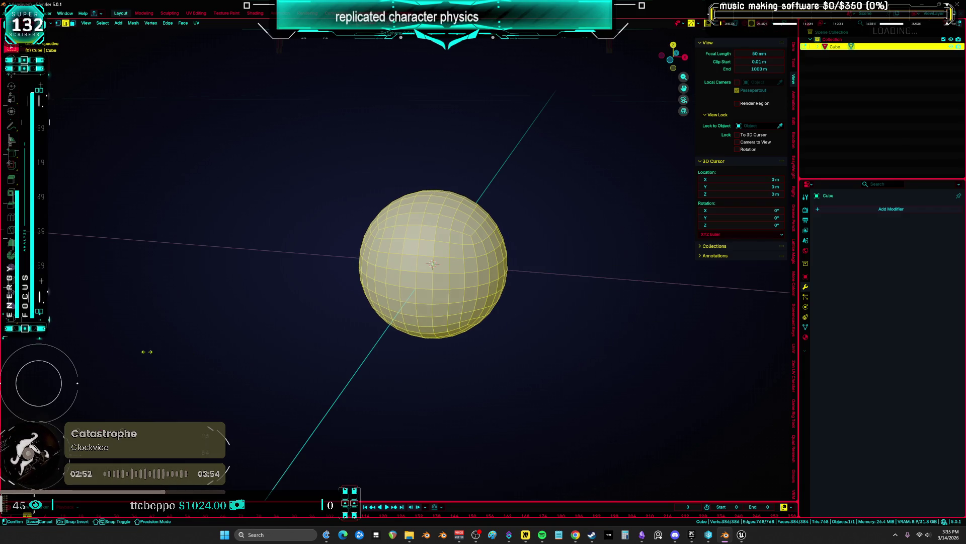
{"action": "key", "text": "Tab"}
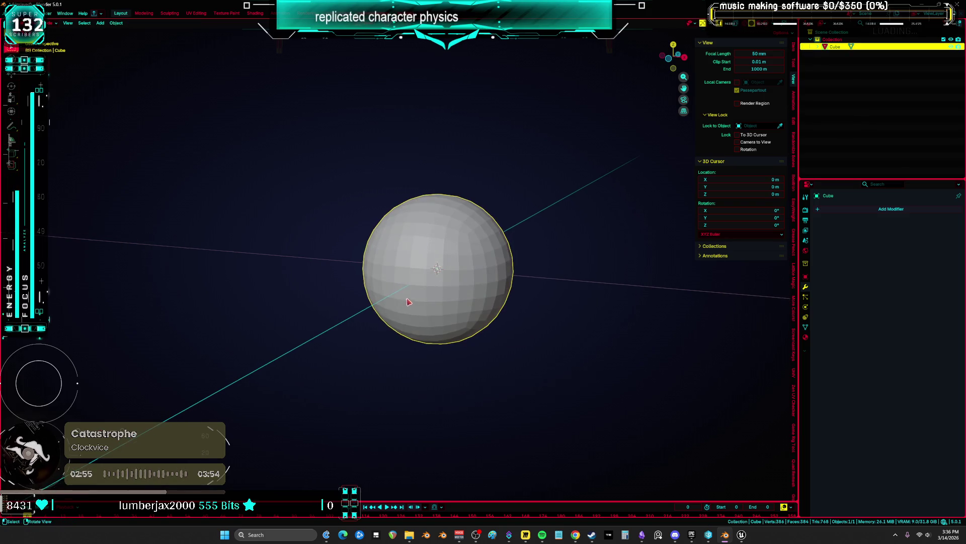
Step: Shade the sphere smooth by angle, view it from the front, and enter Vertex Paint mode
{"action": "right_click", "coordinate": [409, 276]}
{"action": "left_click", "coordinate": [410, 279]}
{"action": "key", "text": "KP_1"}
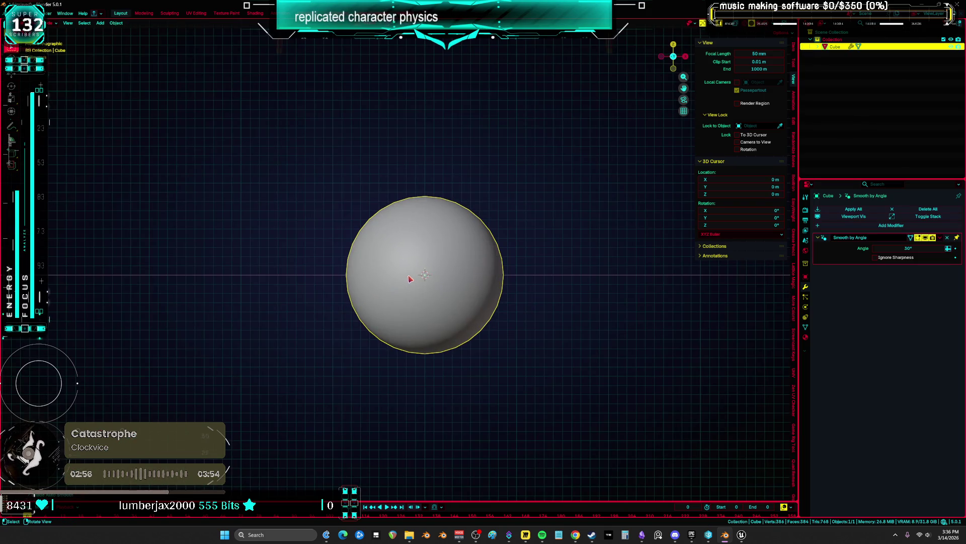
{"action": "scroll", "coordinate": [436, 299], "scroll_direction": "up", "scroll_amount": 4}
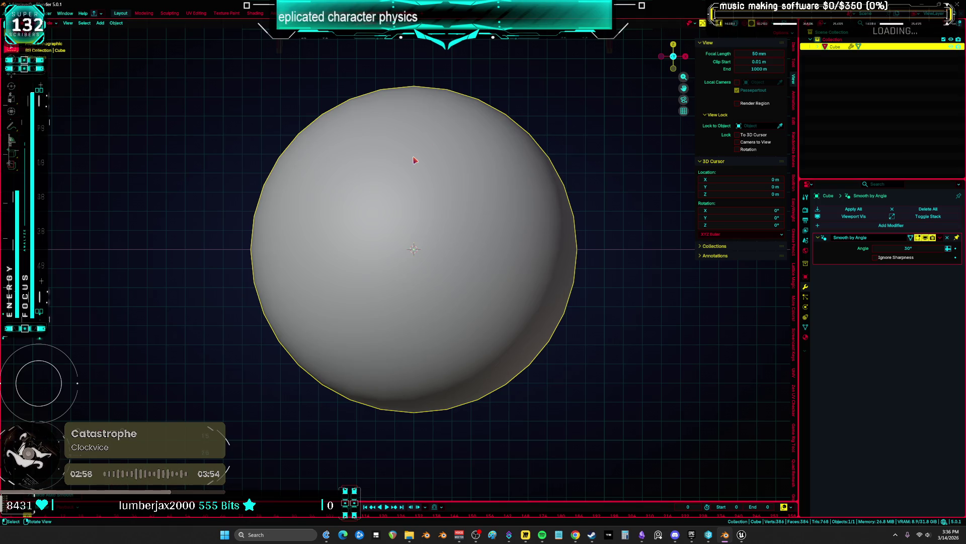
{"action": "key", "text": "ctrl+Tab"}
{"action": "left_click", "coordinate": [421, 114]}
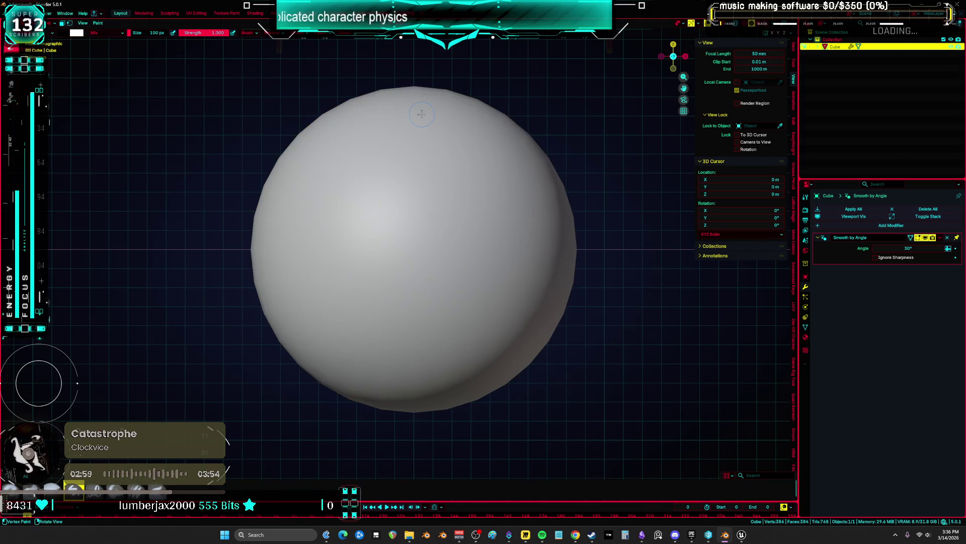
Step: Set a bright yellow brush colour and fill the sphere with it
{"action": "scroll", "coordinate": [312, 259], "scroll_direction": "down", "scroll_amount": 3}
{"action": "mouse_move", "coordinate": [312, 259]}
{"action": "left_mouse_down"}
{"action": "mouse_move", "coordinate": [519, 210]}
{"action": "mouse_move", "coordinate": [382, 237]}
{"action": "mouse_move", "coordinate": [438, 211]}
{"action": "left_mouse_up"}
{"action": "left_click", "coordinate": [76, 33]}
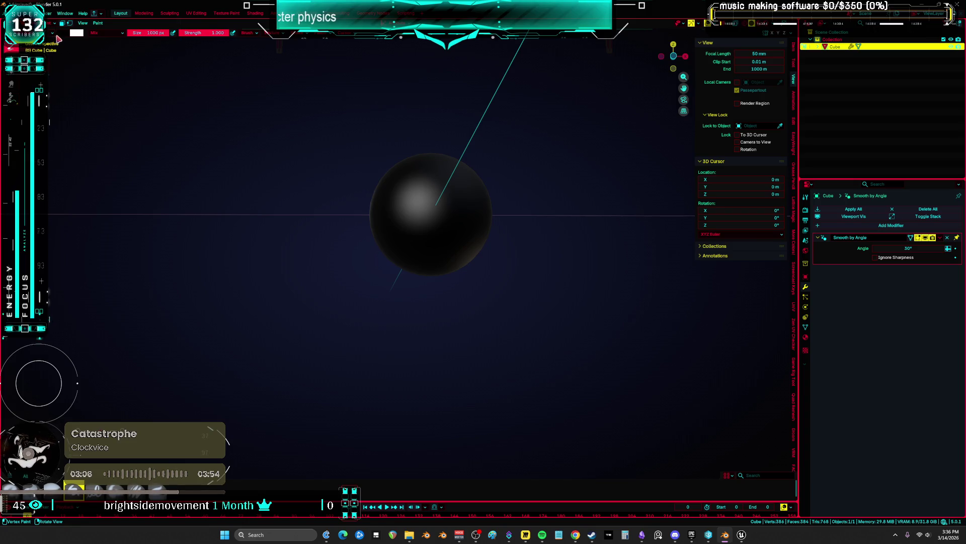
{"action": "left_click_drag", "start_coordinate": [129, 79], "coordinate": [126, 59]}
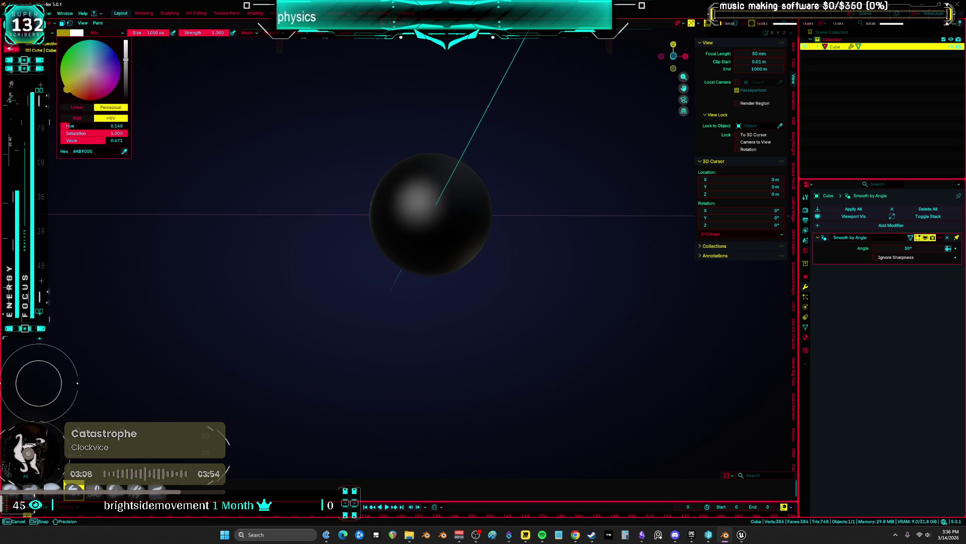
{"action": "left_click_drag", "start_coordinate": [62, 81], "coordinate": [73, 92]}
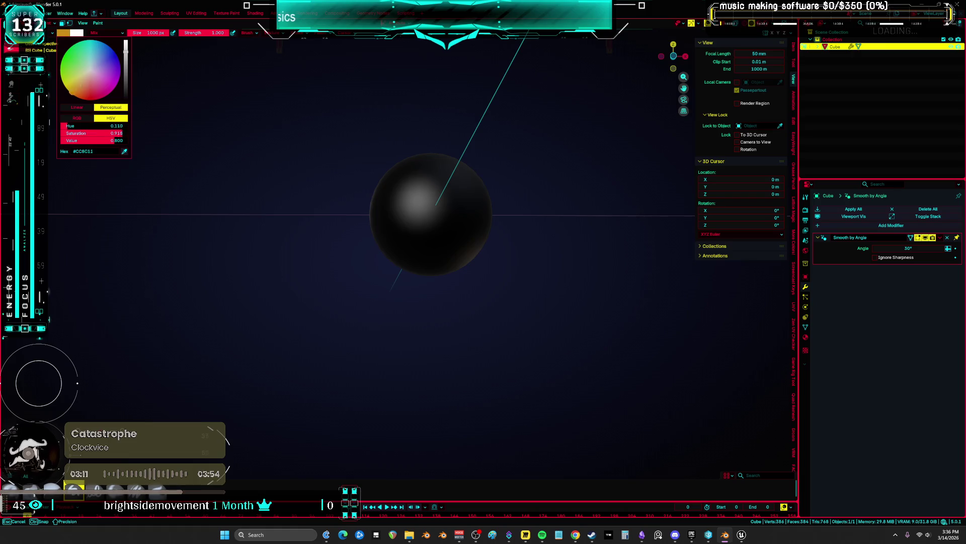
{"action": "left_click", "coordinate": [517, 199]}
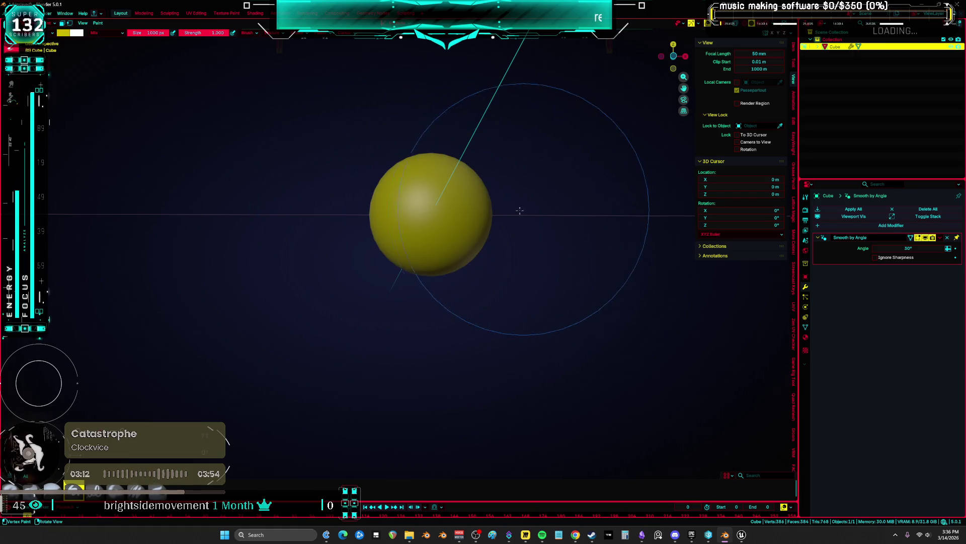
{"action": "mouse_move", "coordinate": [518, 209]}
{"action": "left_mouse_down"}
{"action": "mouse_move", "coordinate": [226, 205]}
{"action": "mouse_move", "coordinate": [365, 222]}
{"action": "mouse_move", "coordinate": [352, 212]}
{"action": "mouse_move", "coordinate": [398, 186]}
{"action": "mouse_move", "coordinate": [393, 179]}
{"action": "left_mouse_up"}
Step: Centre the sphere in front view and set the brush size to 222 px
{"action": "left_click", "coordinate": [63, 33]}
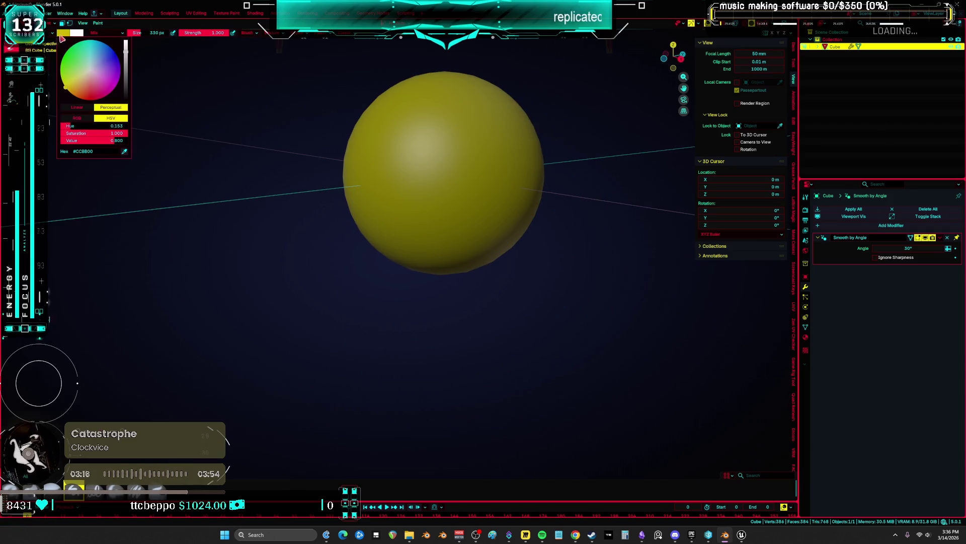
{"action": "key", "text": "KP_1"}
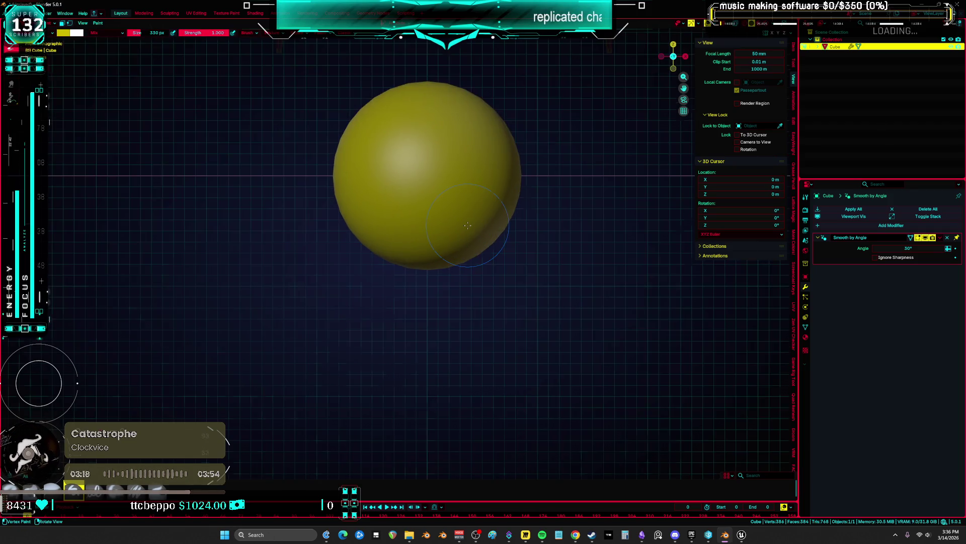
{"action": "scroll", "coordinate": [465, 223], "scroll_direction": "up", "scroll_amount": 4}
{"action": "left_click_drag", "start_coordinate": [466, 223], "coordinate": [446, 149]}
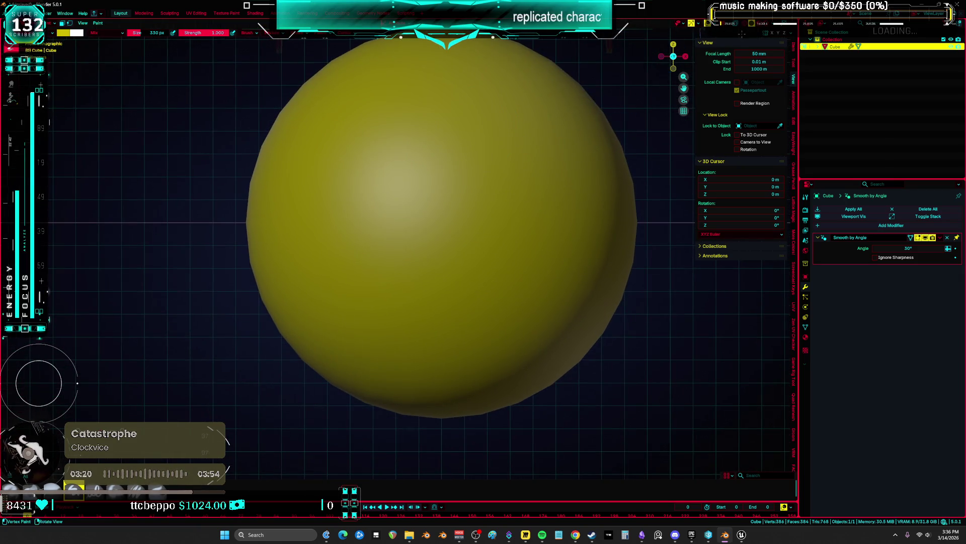
{"action": "key", "text": "f"}
{"action": "left_click", "coordinate": [458, 225]}
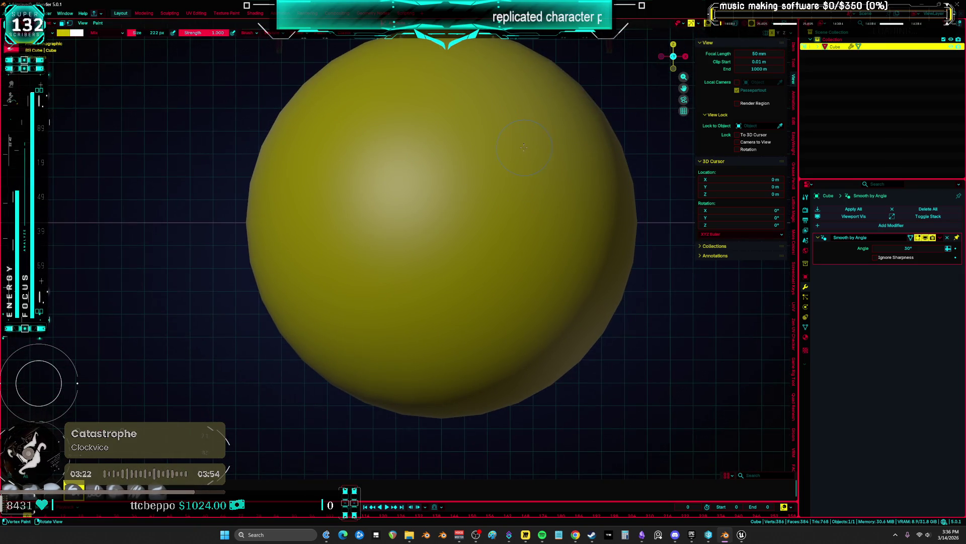
Step: Paint two dark eyes and a dark grin on the sphere
{"action": "left_click", "coordinate": [65, 33]}
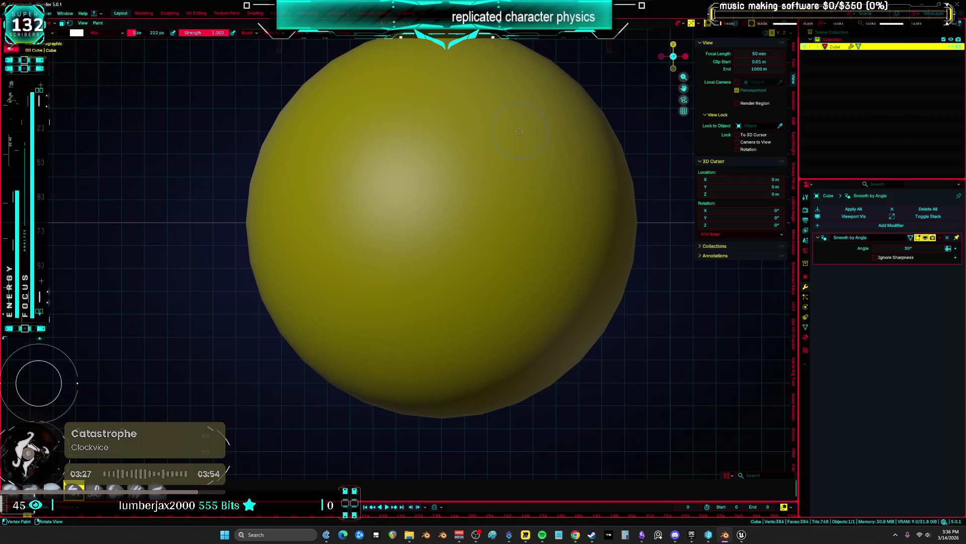
{"action": "mouse_move", "coordinate": [505, 91]}
{"action": "left_mouse_down"}
{"action": "mouse_move", "coordinate": [518, 229]}
{"action": "mouse_move", "coordinate": [512, 107]}
{"action": "left_mouse_up"}
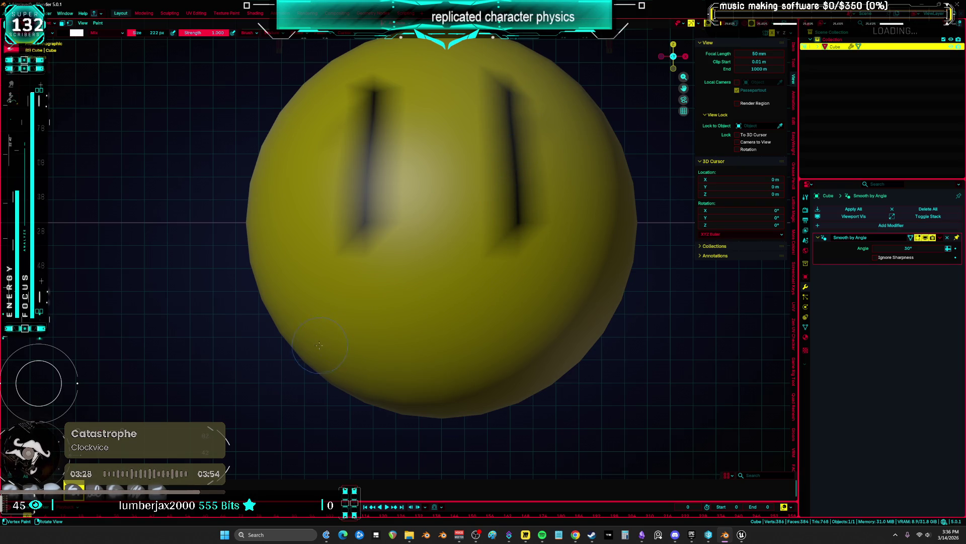
{"action": "mouse_move", "coordinate": [319, 345]}
{"action": "left_mouse_down"}
{"action": "mouse_move", "coordinate": [332, 330]}
{"action": "mouse_move", "coordinate": [400, 341]}
{"action": "mouse_move", "coordinate": [151, 322]}
{"action": "mouse_move", "coordinate": [692, 327]}
{"action": "left_mouse_up"}
{"action": "scroll", "coordinate": [426, 344], "scroll_direction": "down", "scroll_amount": 3}
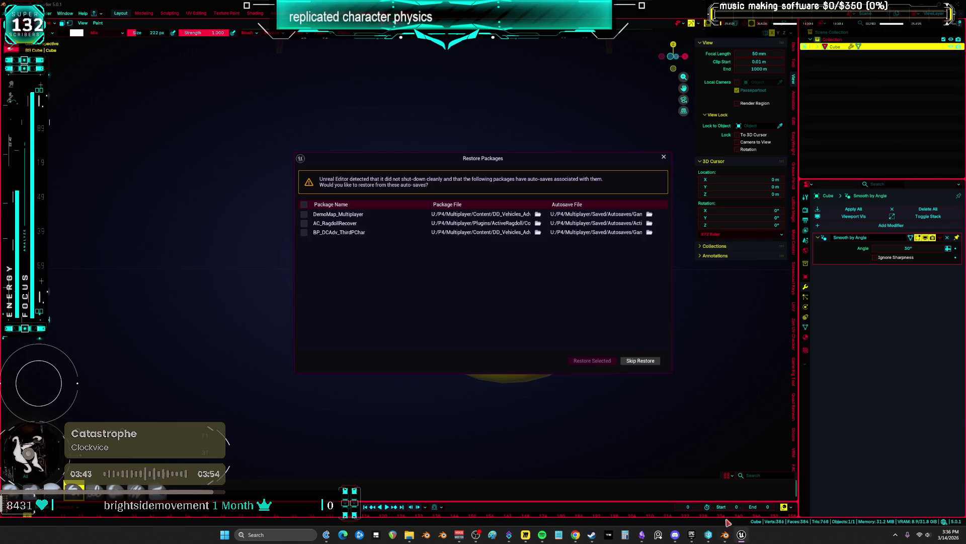
Step: Skip restoring Unreal's auto-saved packages and paint dark strokes across the yellow sphere
{"action": "left_click", "coordinate": [641, 362]}
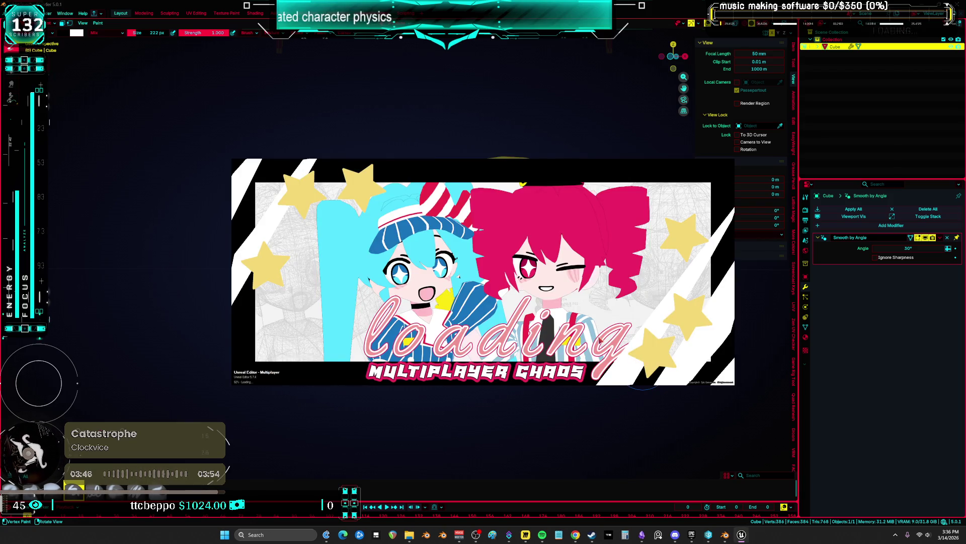
{"action": "left_click_drag", "start_coordinate": [503, 351], "coordinate": [428, 351]}
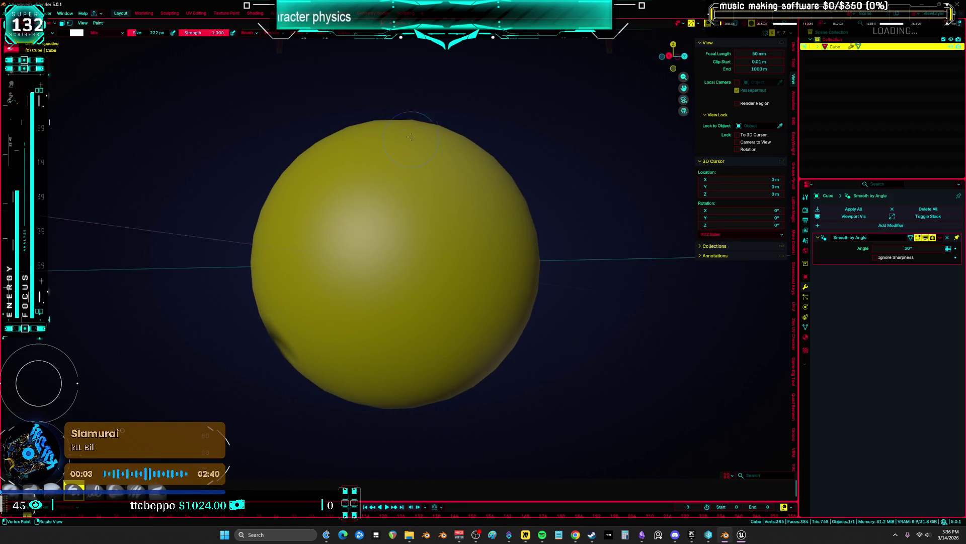
{"action": "mouse_move", "coordinate": [418, 131]}
{"action": "left_mouse_down"}
{"action": "mouse_move", "coordinate": [425, 388]}
{"action": "mouse_move", "coordinate": [219, 316]}
{"action": "mouse_move", "coordinate": [279, 342]}
{"action": "mouse_move", "coordinate": [342, 323]}
{"action": "left_mouse_up"}
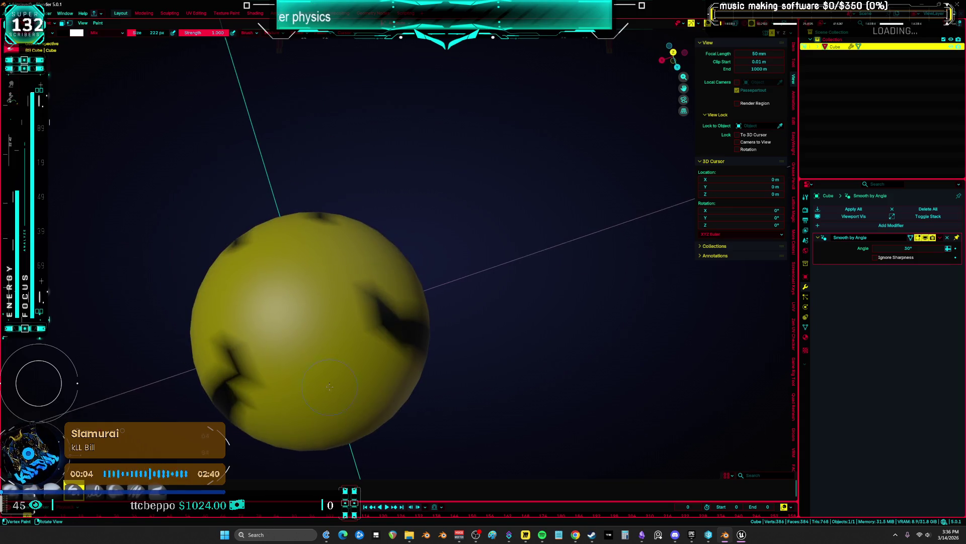
{"action": "mouse_move", "coordinate": [312, 353]}
{"action": "left_mouse_down"}
{"action": "mouse_move", "coordinate": [451, 276]}
{"action": "mouse_move", "coordinate": [537, 263]}
{"action": "mouse_move", "coordinate": [543, 286]}
{"action": "left_mouse_up"}
Step: Paint the smiley's mouth band and eyes, then quit Blender without saving
{"action": "mouse_move", "coordinate": [428, 297]}
{"action": "left_mouse_down"}
{"action": "mouse_move", "coordinate": [503, 307]}
{"action": "mouse_move", "coordinate": [548, 293]}
{"action": "mouse_move", "coordinate": [534, 265]}
{"action": "left_mouse_up"}
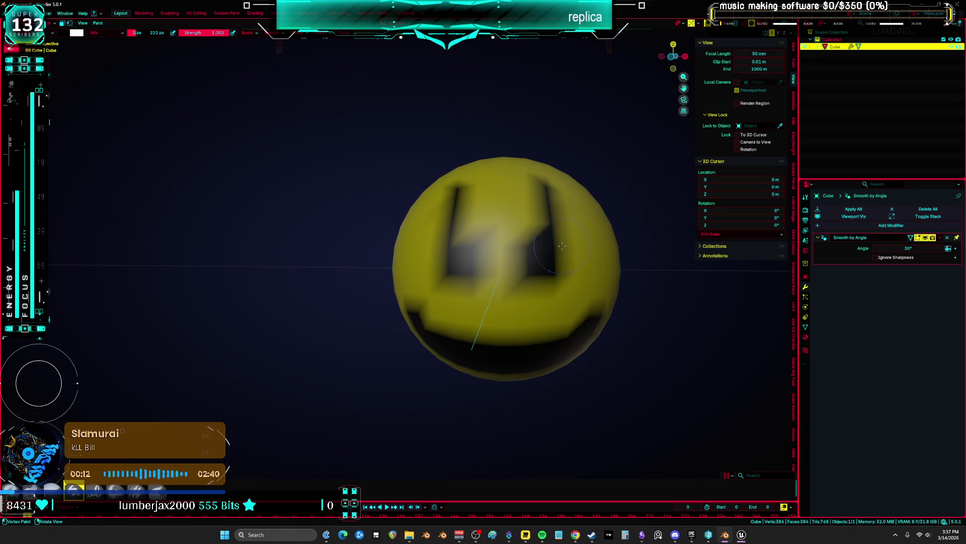
{"action": "mouse_move", "coordinate": [557, 201]}
{"action": "left_mouse_down"}
{"action": "mouse_move", "coordinate": [549, 256]}
{"action": "mouse_move", "coordinate": [563, 252]}
{"action": "mouse_move", "coordinate": [564, 221]}
{"action": "mouse_move", "coordinate": [529, 267]}
{"action": "mouse_move", "coordinate": [528, 241]}
{"action": "mouse_move", "coordinate": [594, 236]}
{"action": "mouse_move", "coordinate": [388, 134]}
{"action": "mouse_move", "coordinate": [499, 268]}
{"action": "left_mouse_up"}
{"action": "key", "text": "ctrl+q"}
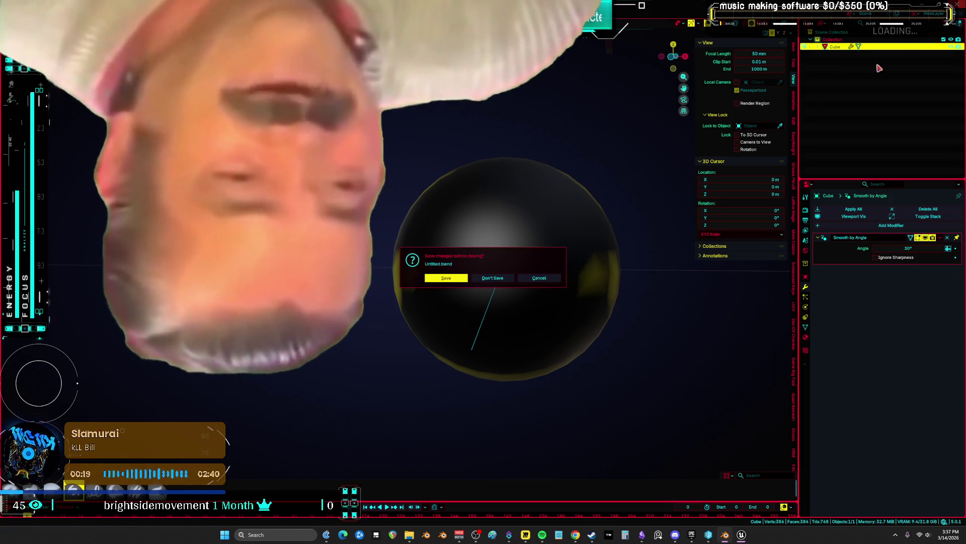
{"action": "left_click", "coordinate": [496, 280]}
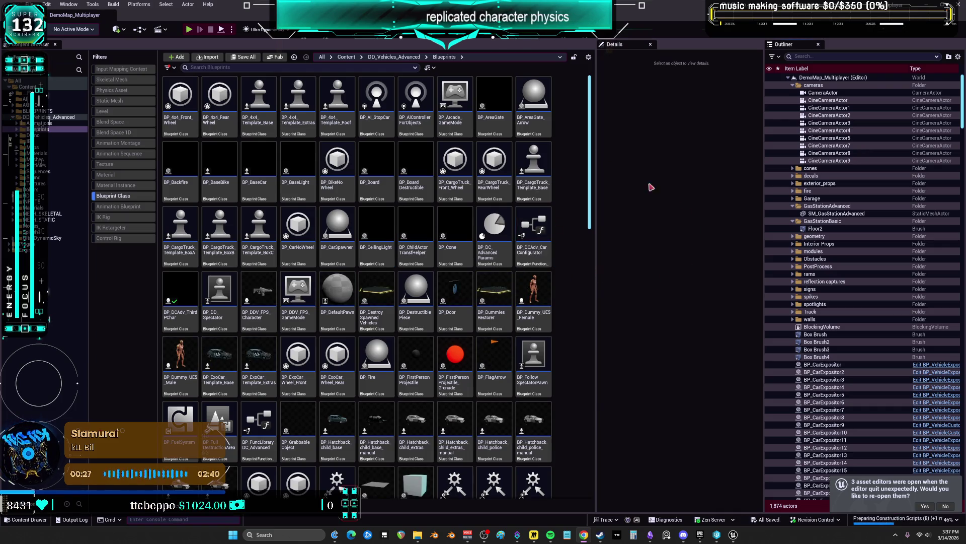
Step: Open BP_DCAdv_ThirdPChar from the Blueprints folder and pan its EventGraph to the comment groups
{"action": "left_click", "coordinate": [301, 196]}
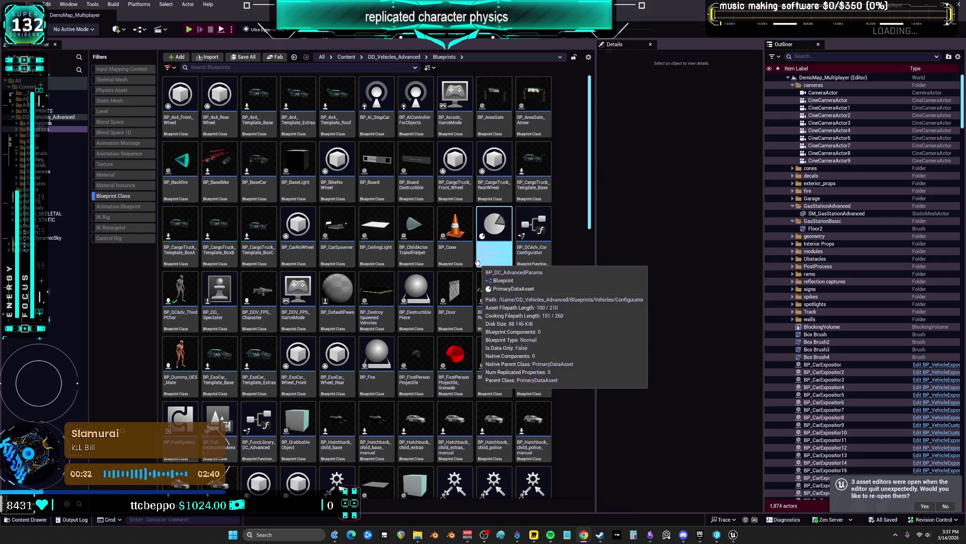
{"action": "left_click", "coordinate": [179, 294]}
{"action": "right_click", "coordinate": [177, 291]}
{"action": "key", "text": "Escape"}
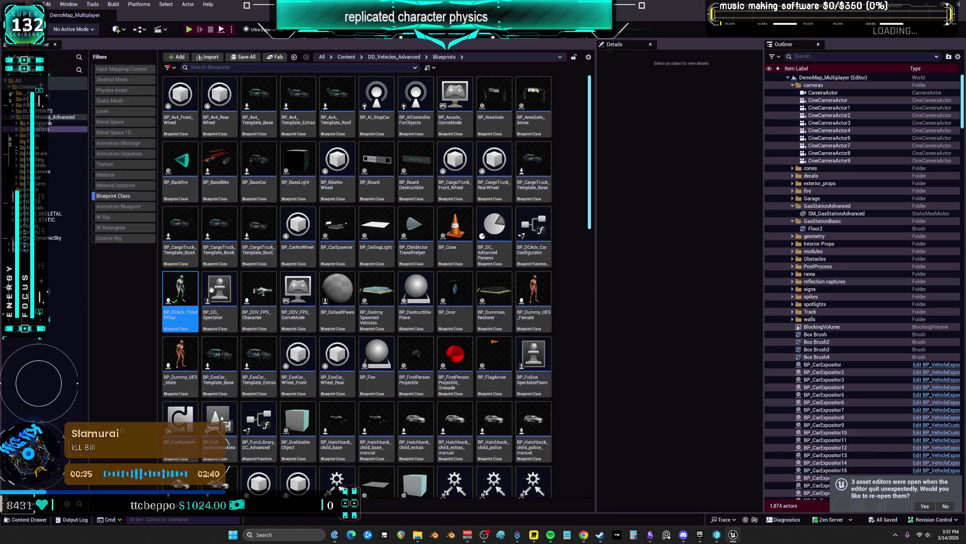
{"action": "key", "text": "Return"}
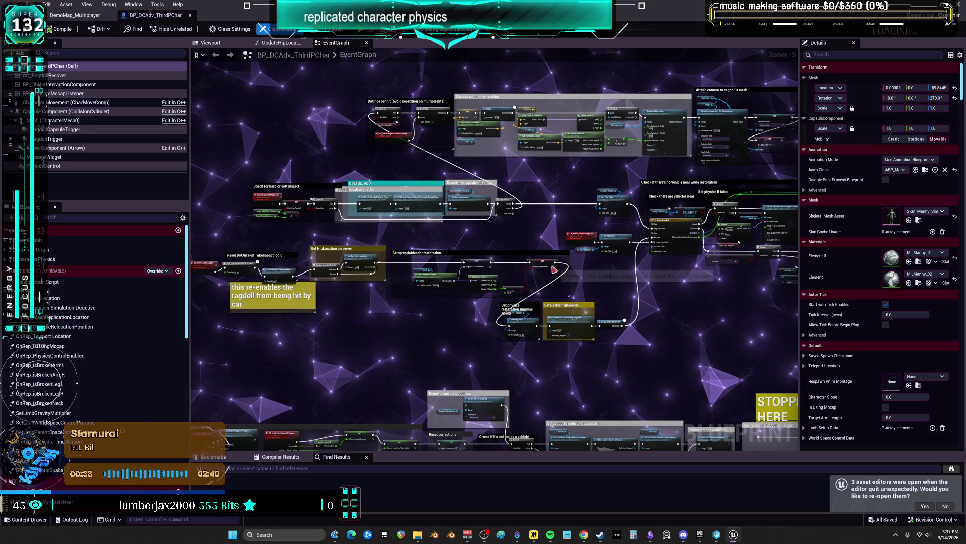
{"action": "scroll", "coordinate": [553, 270], "scroll_direction": "down", "scroll_amount": 4}
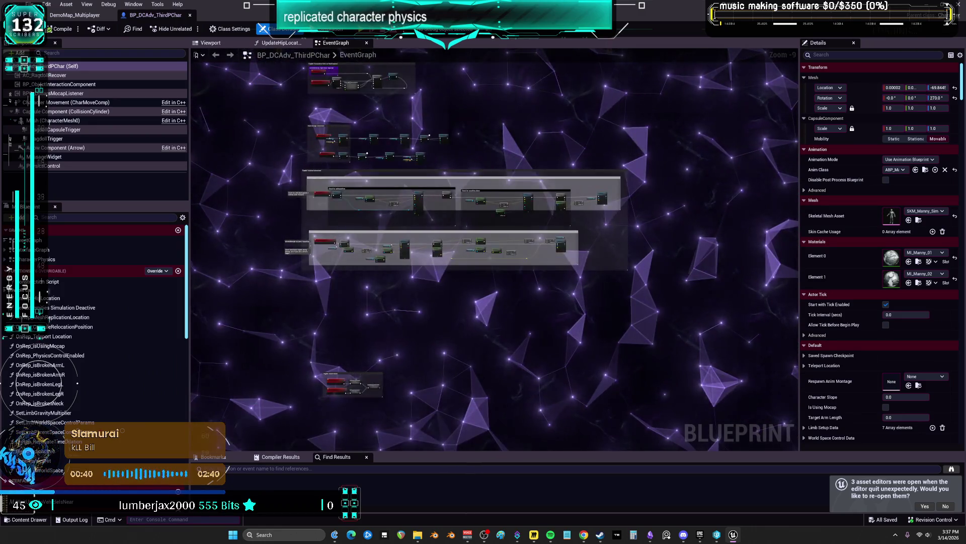
{"action": "left_click_drag", "start_coordinate": [443, 282], "coordinate": [440, 196]}
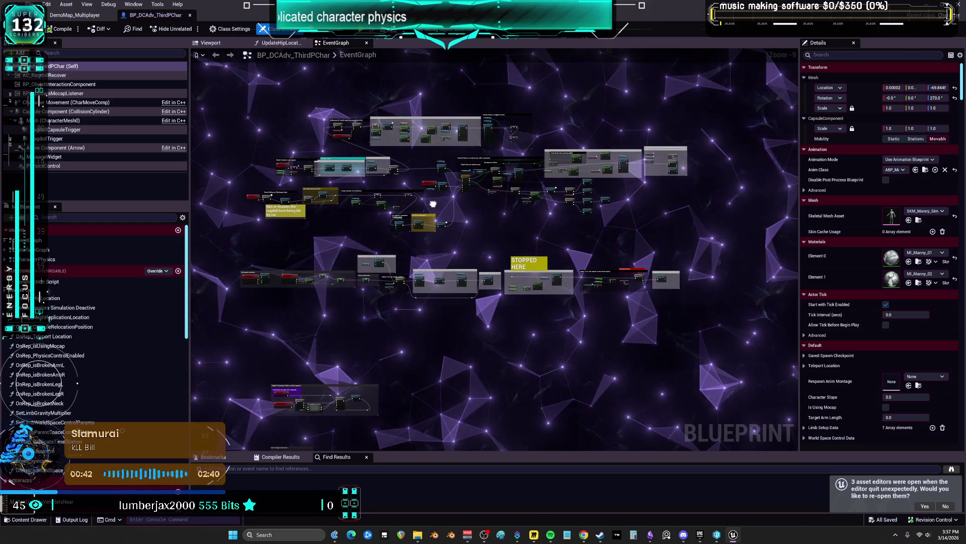
{"action": "left_click_drag", "start_coordinate": [432, 204], "coordinate": [432, 206]}
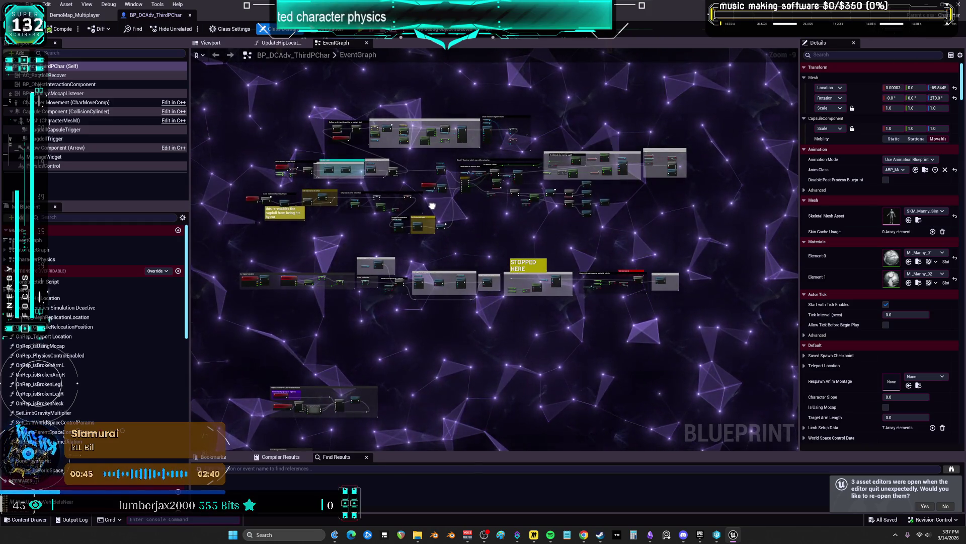
Step: Open the CharacterPhysics graph, survey its node groups, and select the isWorldSpace SET w/ Notify node
{"action": "double_click", "coordinate": [50, 259]}
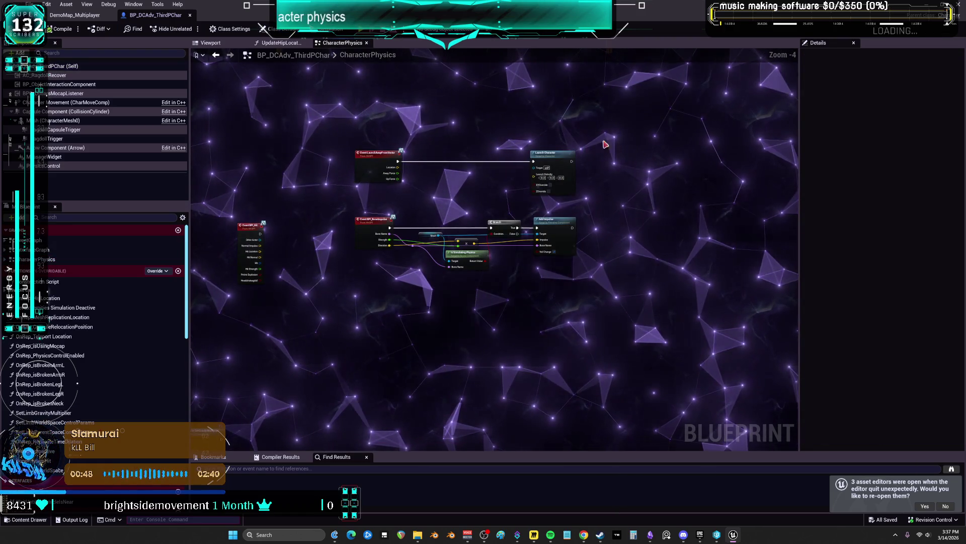
{"action": "mouse_move", "coordinate": [440, 140]}
{"action": "left_mouse_down"}
{"action": "mouse_move", "coordinate": [649, 197]}
{"action": "mouse_move", "coordinate": [501, 195]}
{"action": "mouse_move", "coordinate": [421, 252]}
{"action": "left_mouse_up"}
{"action": "scroll", "coordinate": [420, 252], "scroll_direction": "up", "scroll_amount": 5}
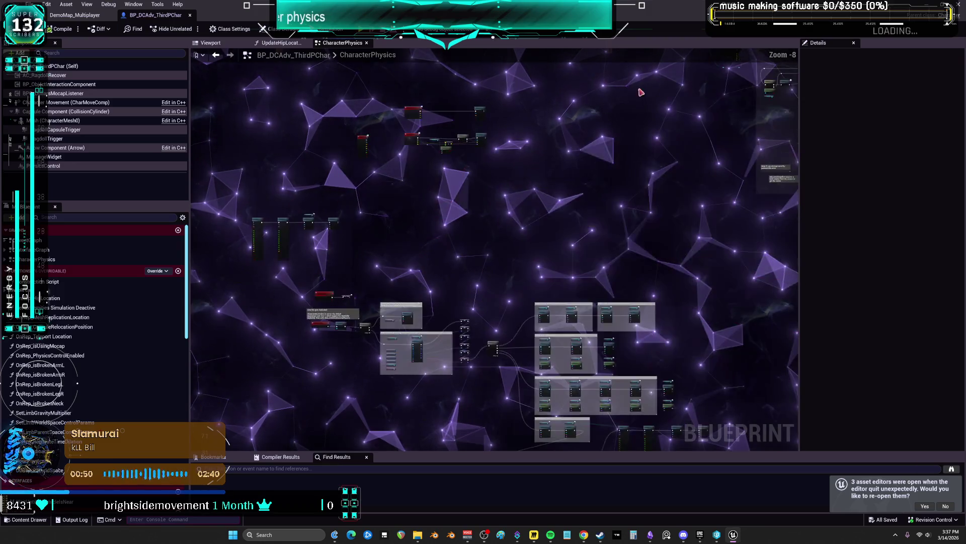
{"action": "scroll", "coordinate": [411, 192], "scroll_direction": "down", "scroll_amount": 2}
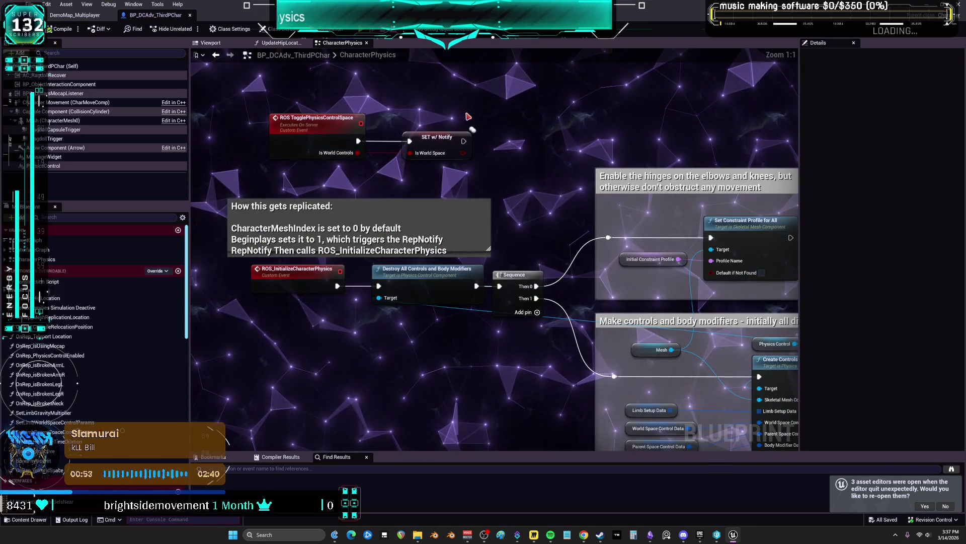
{"action": "left_click", "coordinate": [357, 139]}
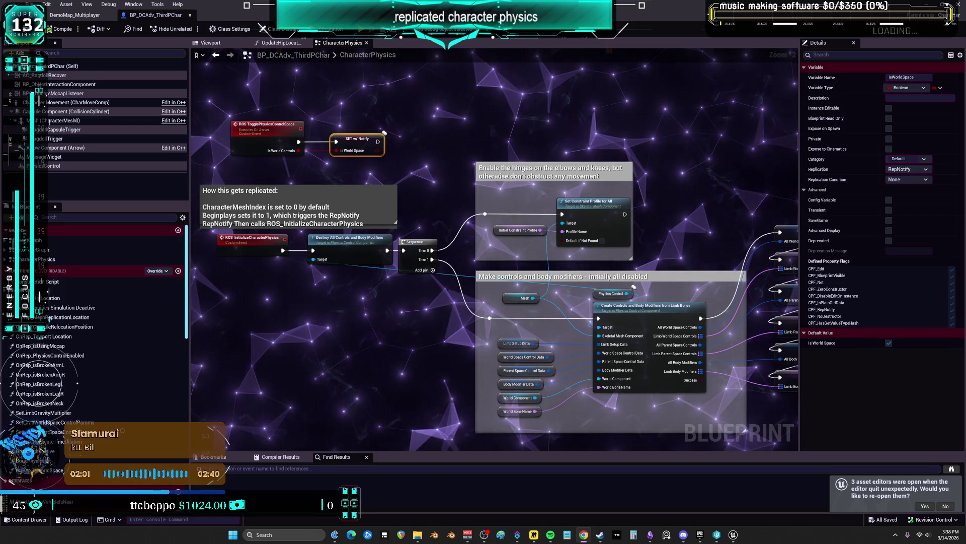
Step: Browse the materialmaker.org home page down to the footer and back, then open the documentation
{"action": "key", "text": "alt+Tab"}
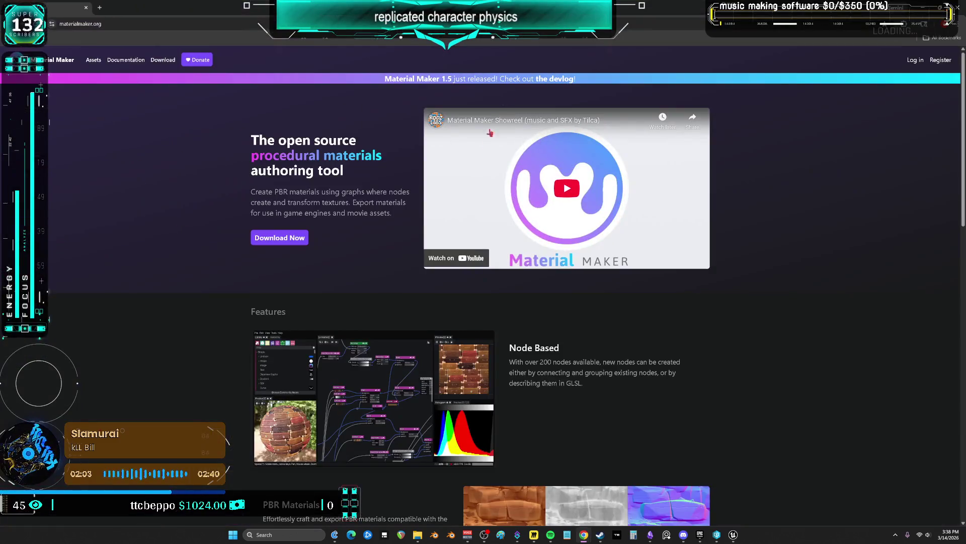
{"action": "scroll", "coordinate": [722, 262], "scroll_direction": "down", "scroll_amount": 3}
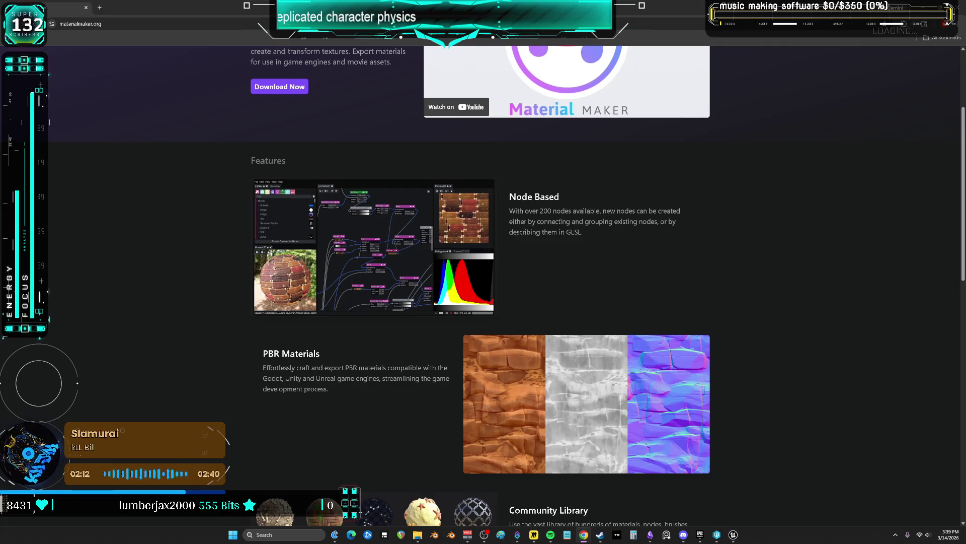
{"action": "scroll", "coordinate": [844, 308], "scroll_direction": "down", "scroll_amount": 6}
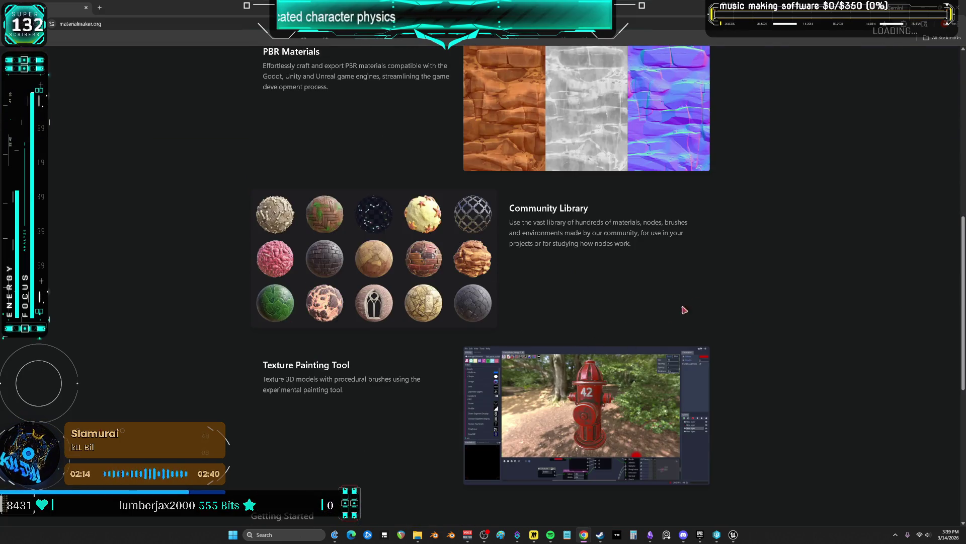
{"action": "scroll", "coordinate": [807, 275], "scroll_direction": "down", "scroll_amount": 3}
{"action": "scroll", "coordinate": [800, 279], "scroll_direction": "down", "scroll_amount": 4}
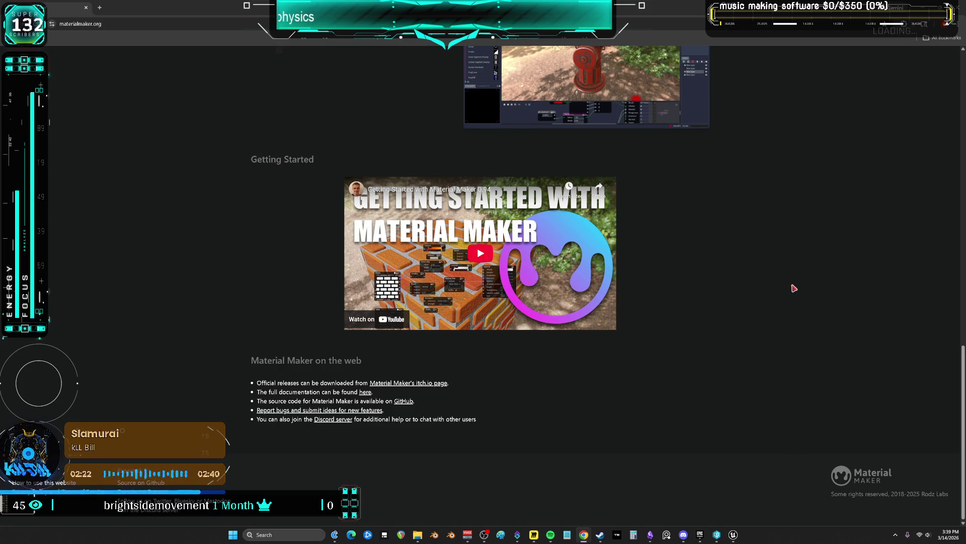
{"action": "scroll", "coordinate": [791, 282], "scroll_direction": "up", "scroll_amount": 20}
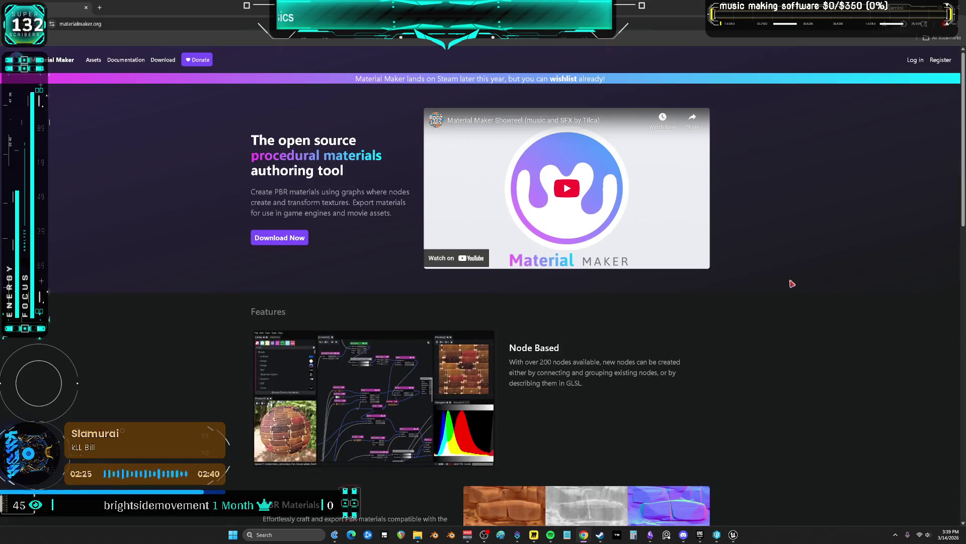
{"action": "left_click", "coordinate": [123, 64]}
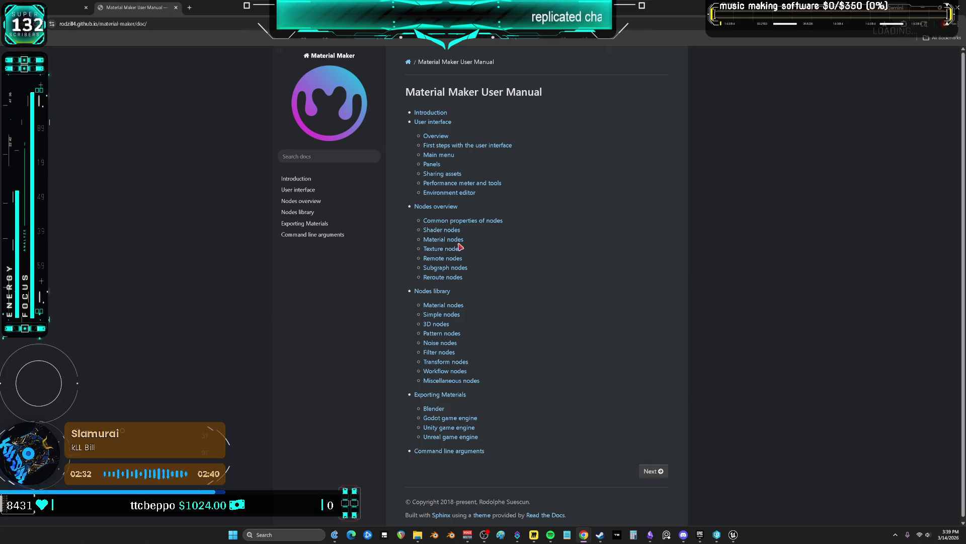
Step: Read through the Common properties of nodes page
{"action": "left_click", "coordinate": [462, 220]}
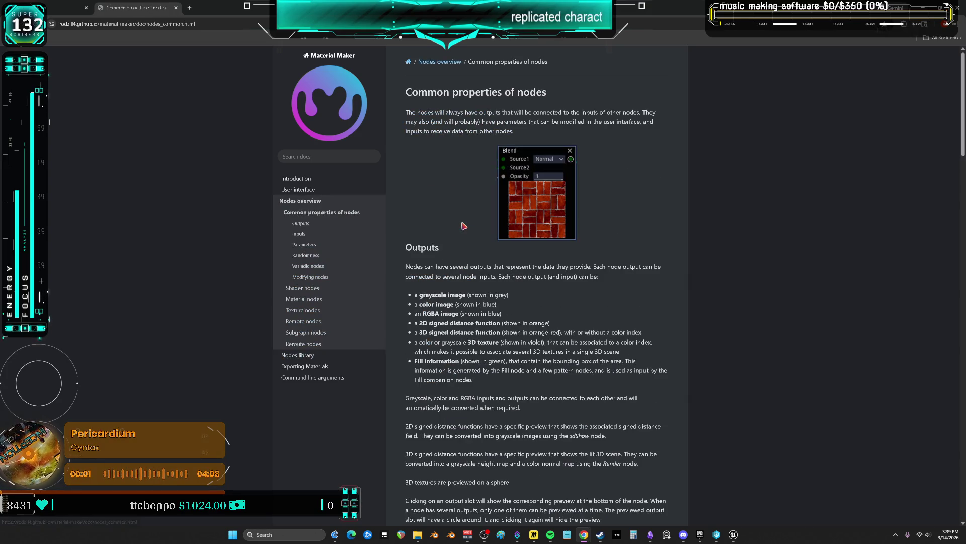
{"action": "scroll", "coordinate": [462, 259], "scroll_direction": "down", "scroll_amount": 10}
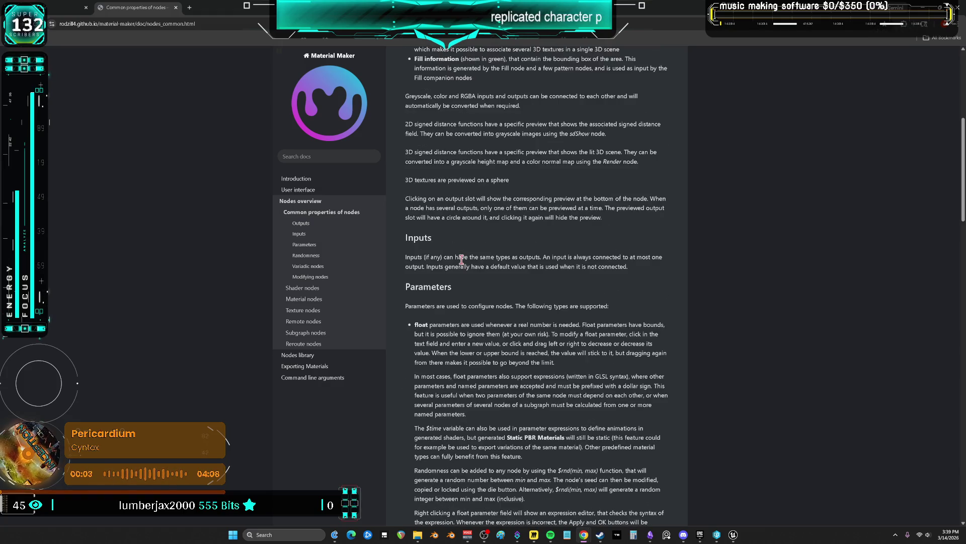
{"action": "scroll", "coordinate": [461, 258], "scroll_direction": "down", "scroll_amount": 12}
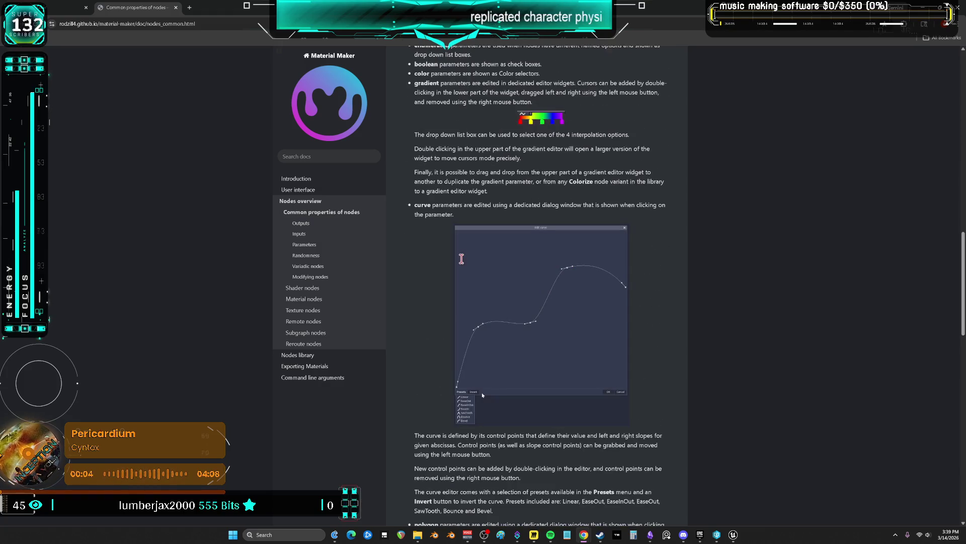
{"action": "scroll", "coordinate": [442, 291], "scroll_direction": "down", "scroll_amount": 5}
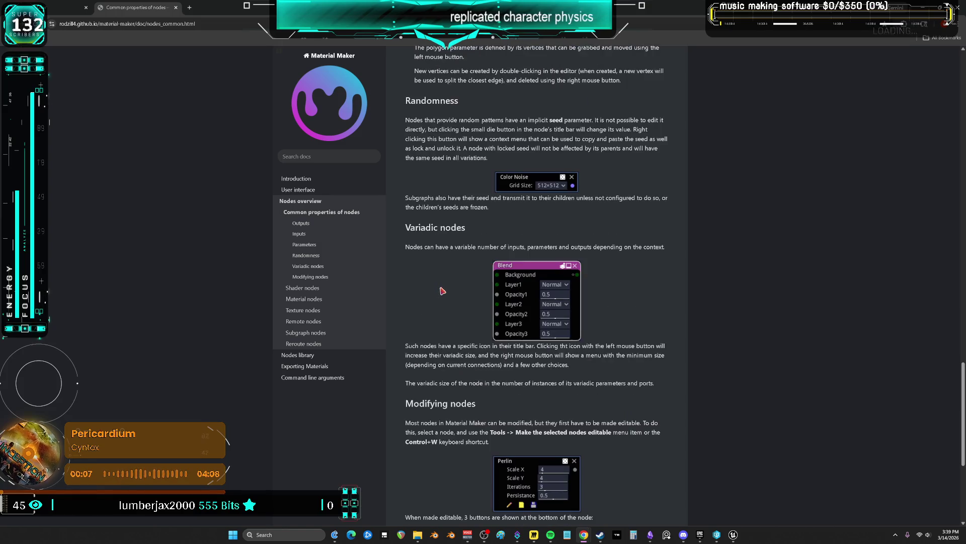
{"action": "scroll", "coordinate": [442, 290], "scroll_direction": "down", "scroll_amount": 5}
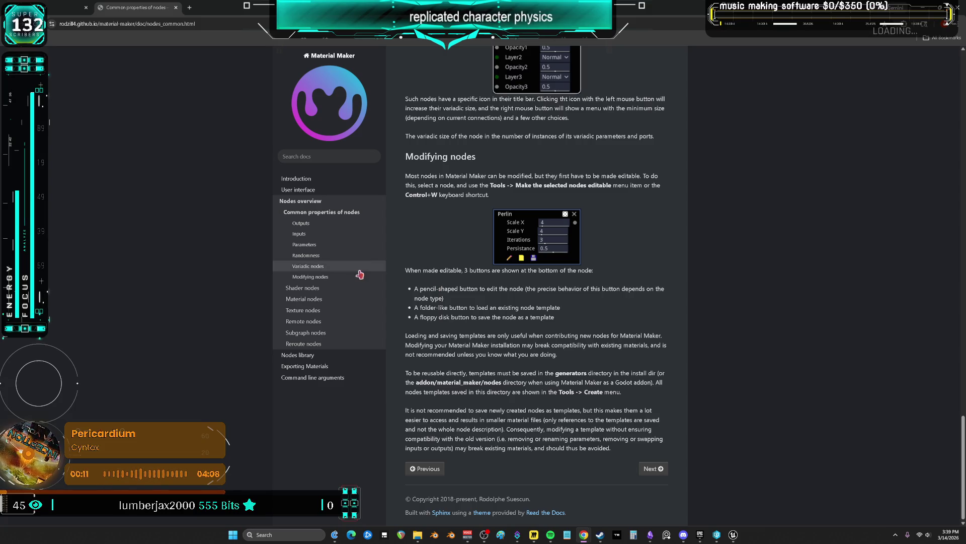
Step: Read through the Shader nodes documentation page
{"action": "left_click", "coordinate": [322, 289]}
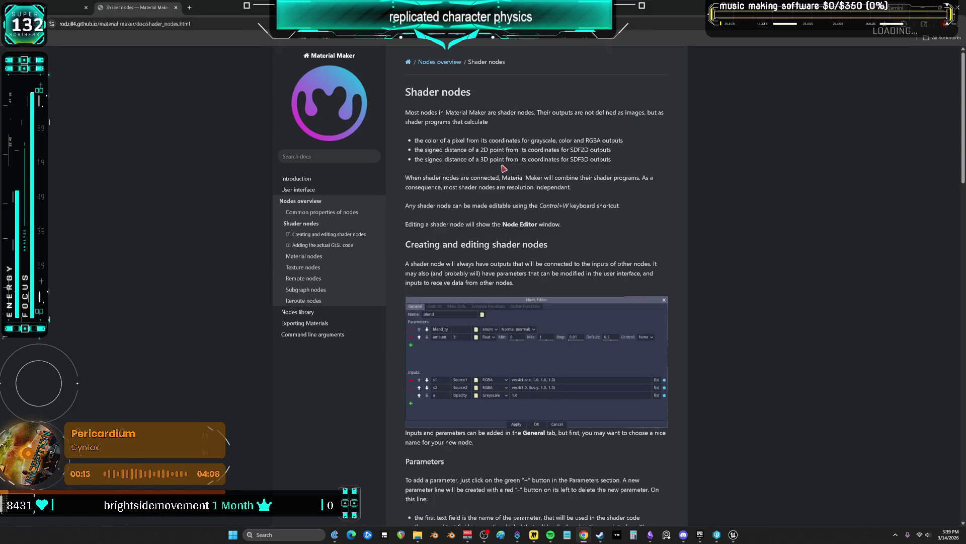
{"action": "scroll", "coordinate": [505, 170], "scroll_direction": "down", "scroll_amount": 8}
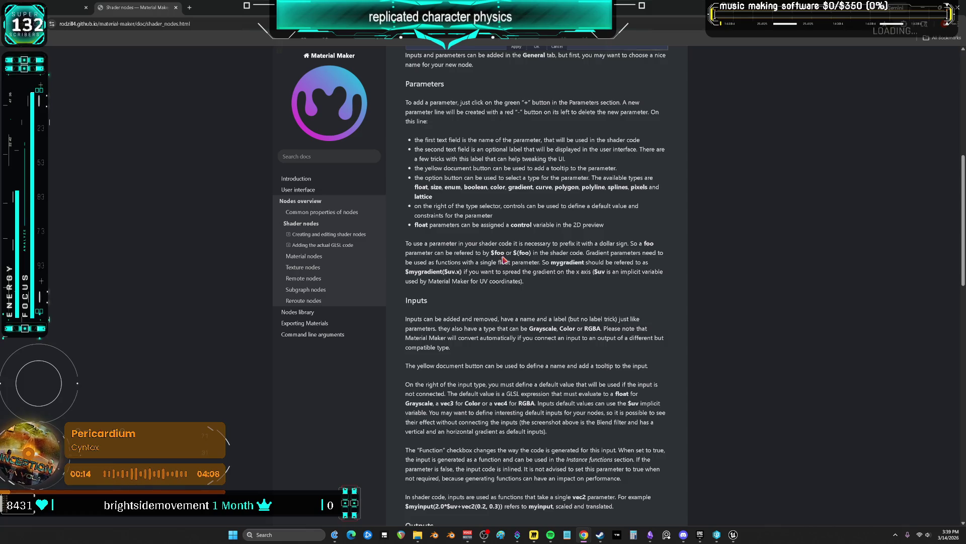
{"action": "scroll", "coordinate": [503, 259], "scroll_direction": "down", "scroll_amount": 5}
{"action": "scroll", "coordinate": [505, 259], "scroll_direction": "down", "scroll_amount": 5}
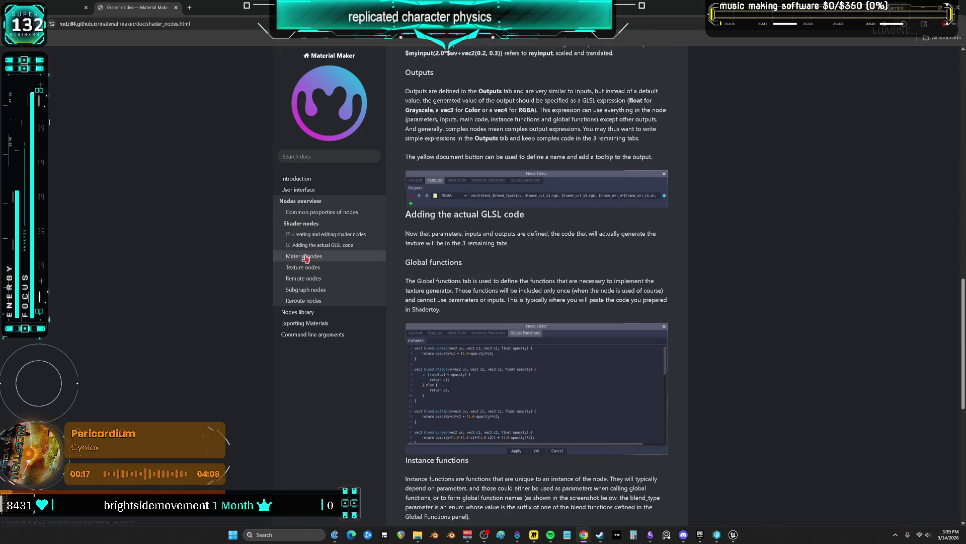
Step: Visit the Subgraph and Texture nodes pages, ending on the Nodes library overview
{"action": "left_click", "coordinate": [320, 290]}
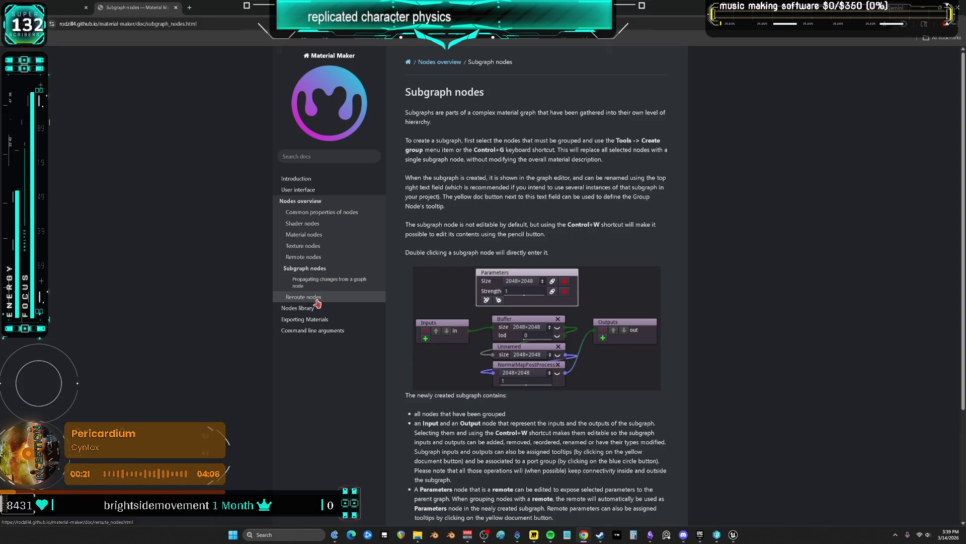
{"action": "left_click", "coordinate": [315, 247]}
{"action": "left_click", "coordinate": [312, 313]}
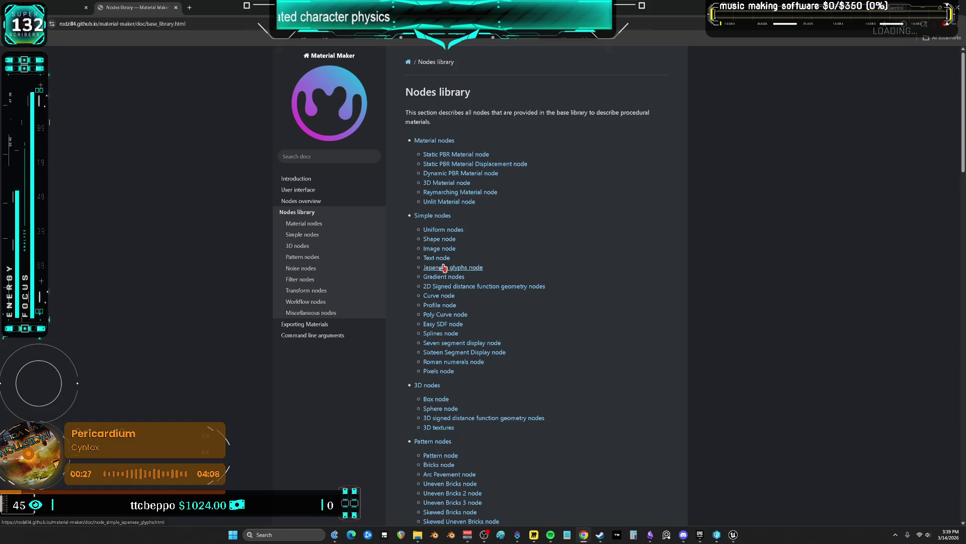
Step: Read through the Easy SDF node documentation
{"action": "scroll", "coordinate": [445, 337], "scroll_direction": "down", "scroll_amount": 3}
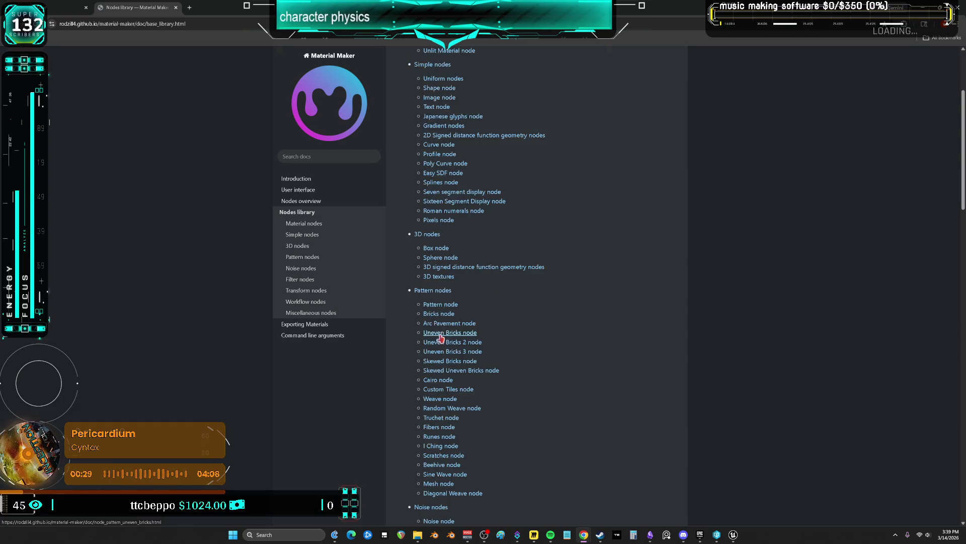
{"action": "left_click", "coordinate": [443, 178]}
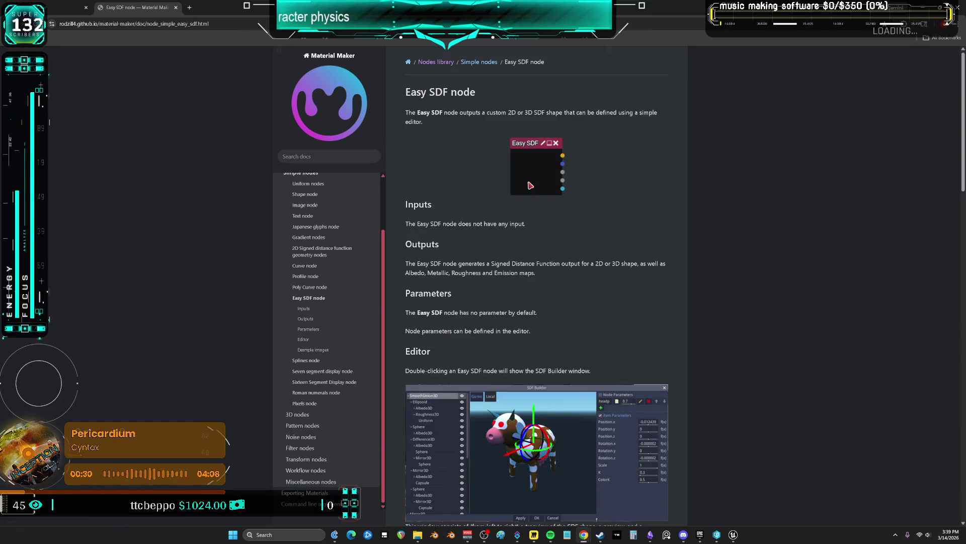
{"action": "scroll", "coordinate": [443, 178], "scroll_direction": "down", "scroll_amount": 1}
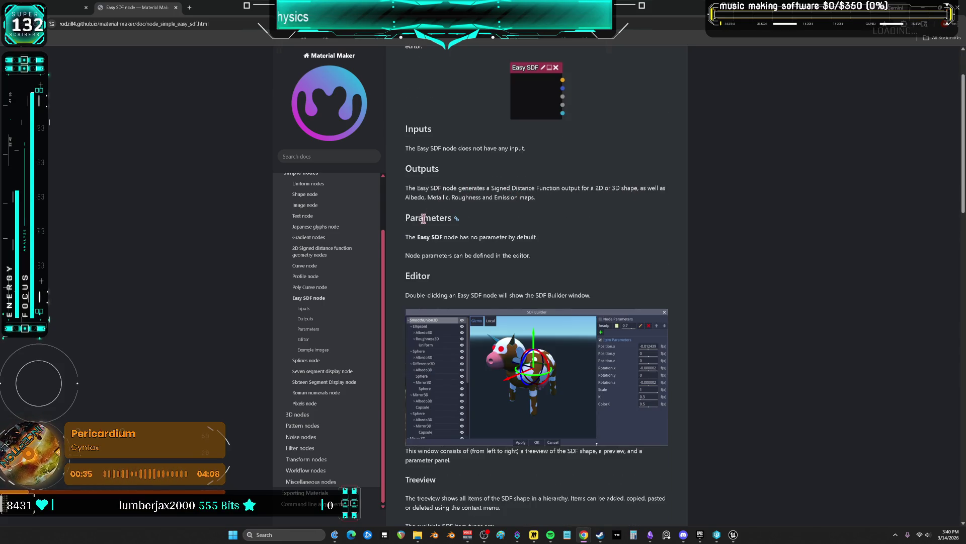
{"action": "scroll", "coordinate": [464, 264], "scroll_direction": "down", "scroll_amount": 5}
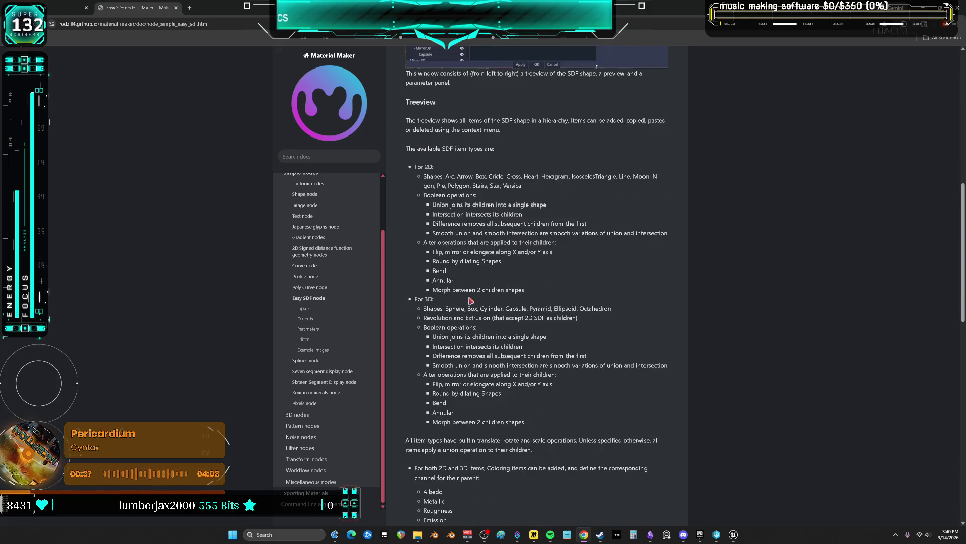
{"action": "scroll", "coordinate": [468, 315], "scroll_direction": "down", "scroll_amount": 7}
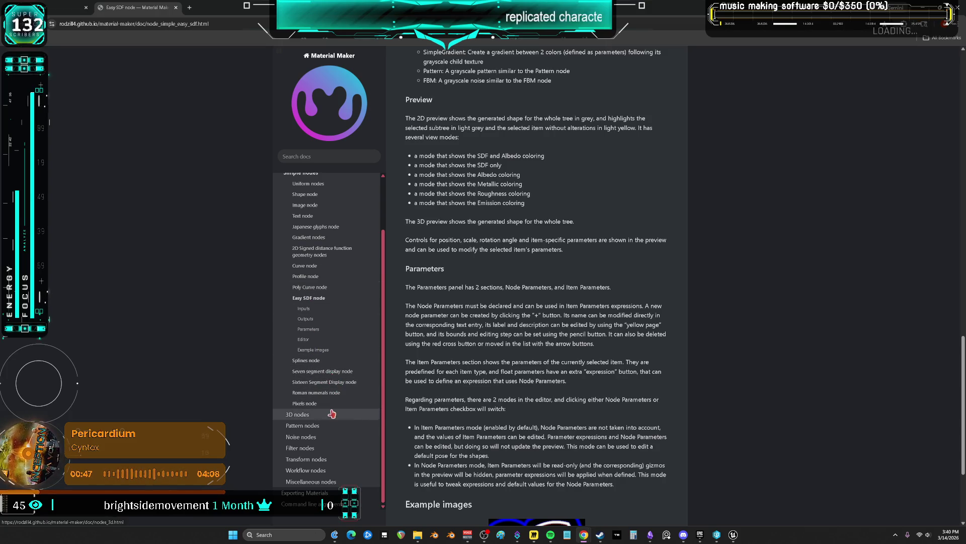
Step: Look over the Pixels node page, then go to the Noise nodes overview
{"action": "left_click", "coordinate": [305, 402]}
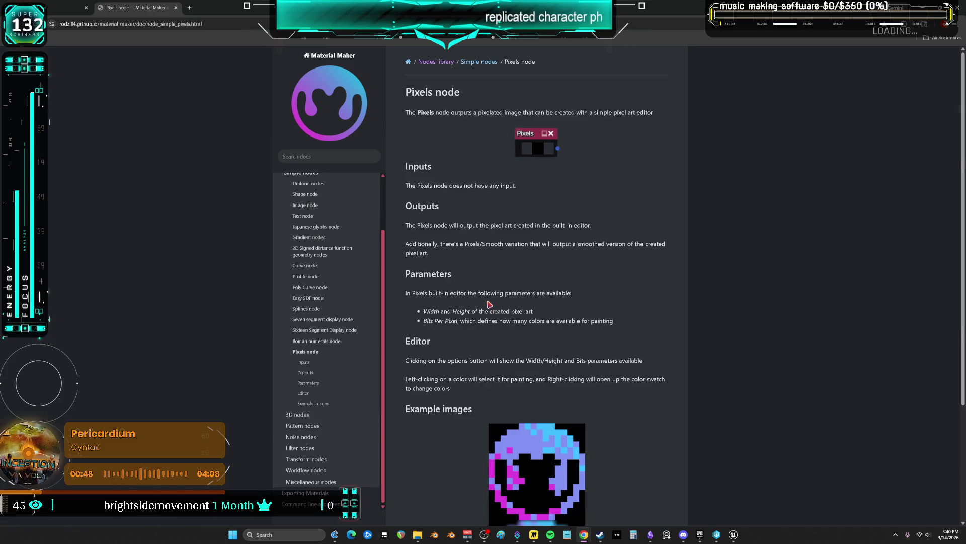
{"action": "scroll", "coordinate": [490, 304], "scroll_direction": "down", "scroll_amount": 3}
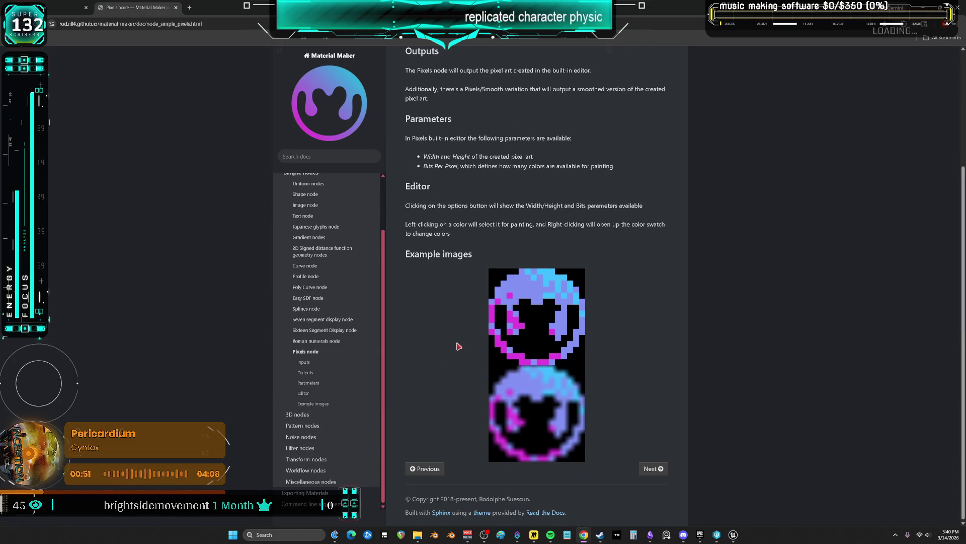
{"action": "scroll", "coordinate": [459, 347], "scroll_direction": "up", "scroll_amount": 3}
{"action": "left_click", "coordinate": [330, 371]}
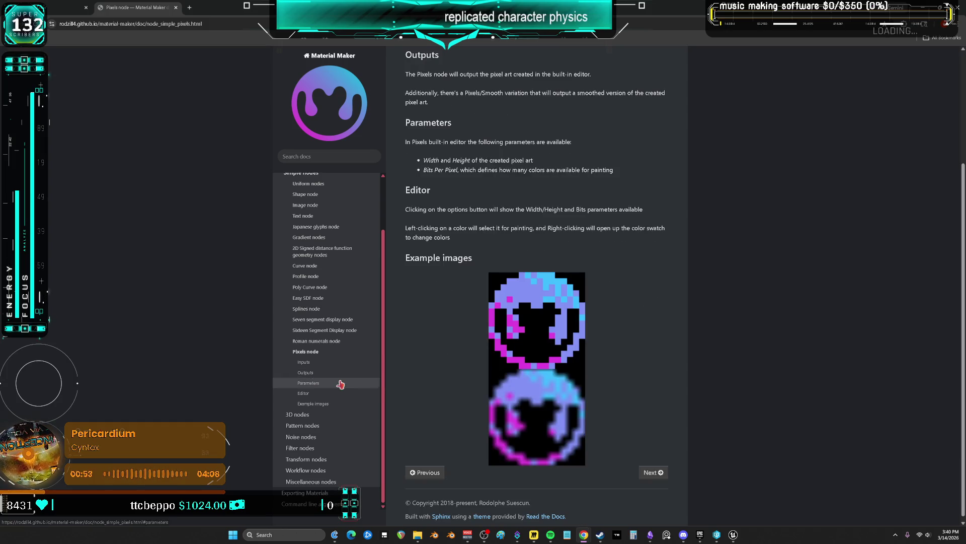
{"action": "left_click", "coordinate": [302, 437]}
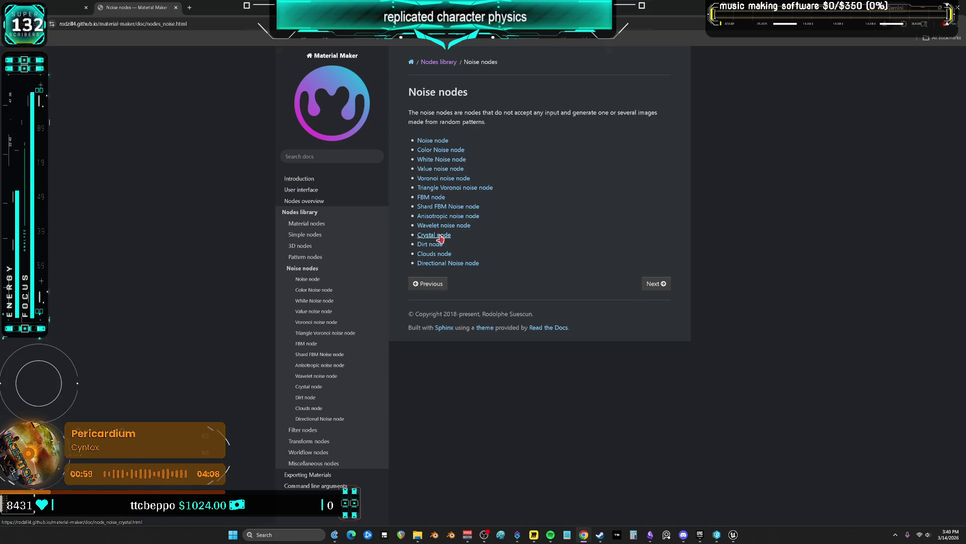
Step: Look through the Voronoi, Crystal and Clouds node pages
{"action": "left_click", "coordinate": [434, 179]}
{"action": "scroll", "coordinate": [595, 227], "scroll_direction": "down", "scroll_amount": 4}
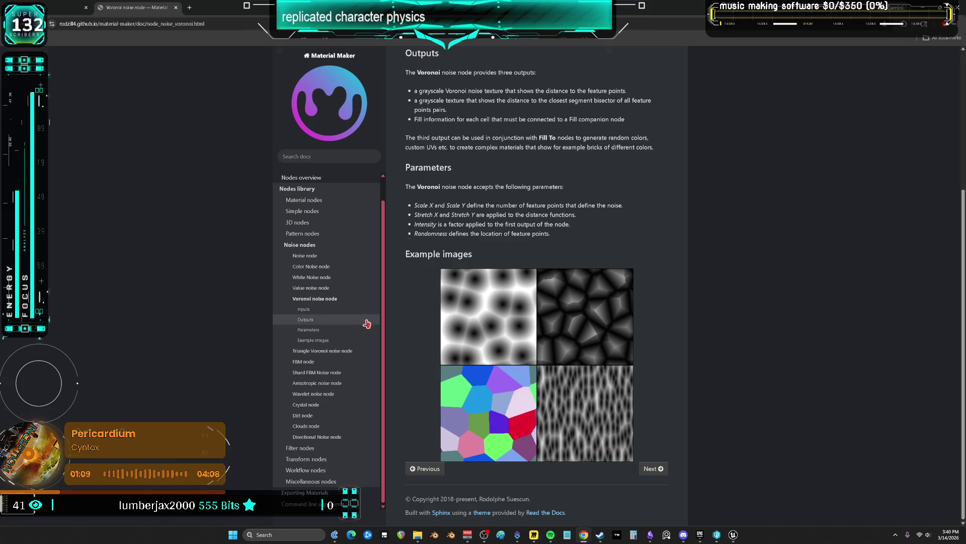
{"action": "left_click", "coordinate": [315, 405]}
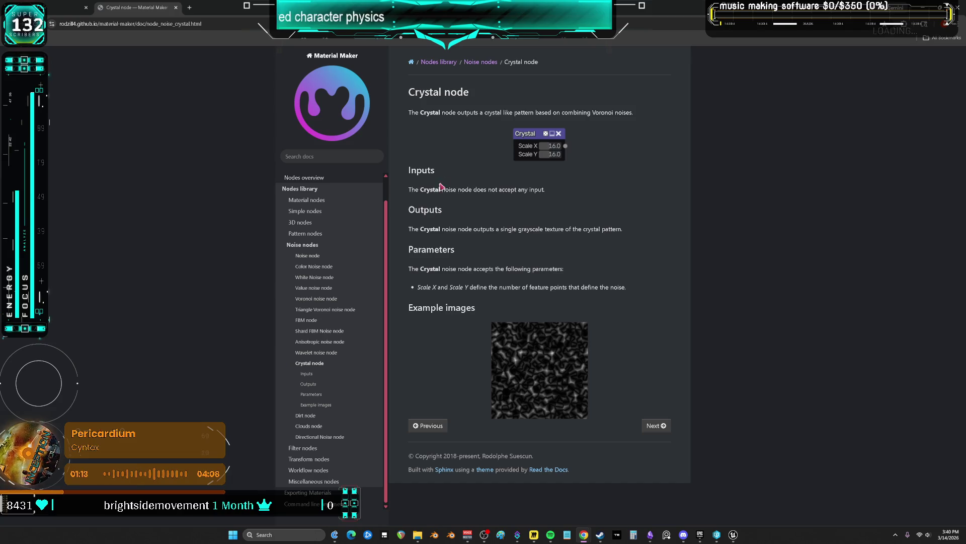
{"action": "left_click", "coordinate": [313, 427]}
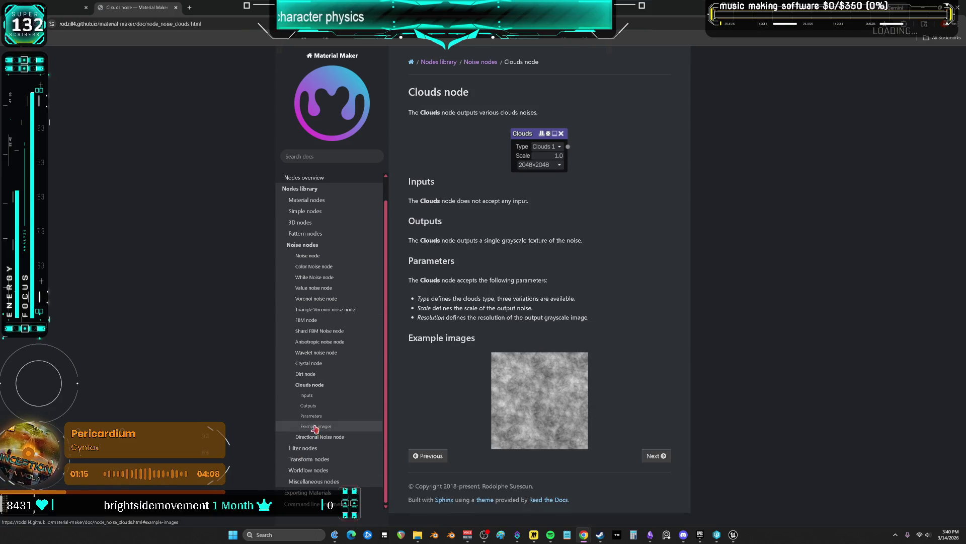
Step: Check the Clouds node's parameters and outputs sections, then go to Miscellaneous nodes
{"action": "left_click", "coordinate": [312, 415]}
{"action": "left_click", "coordinate": [308, 405]}
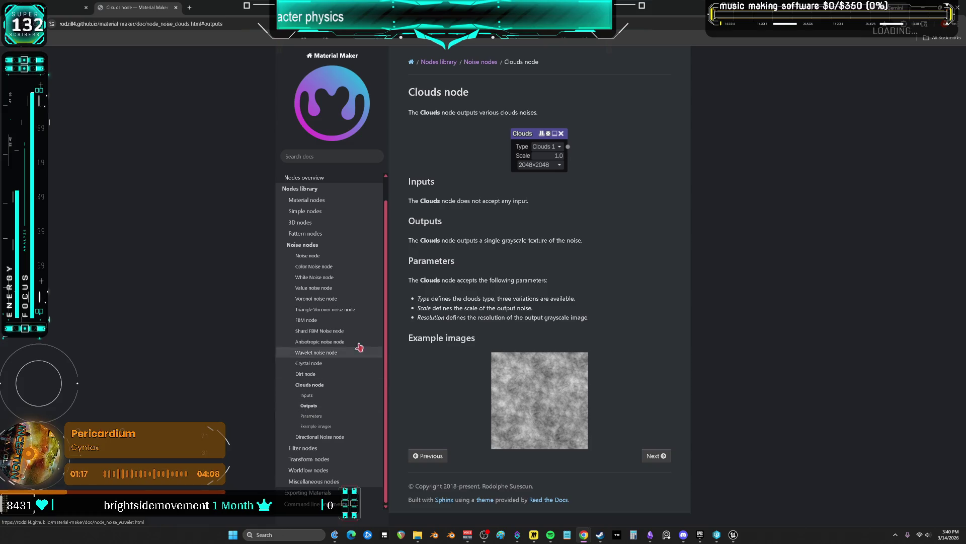
{"action": "scroll", "coordinate": [365, 322], "scroll_direction": "up", "scroll_amount": 1}
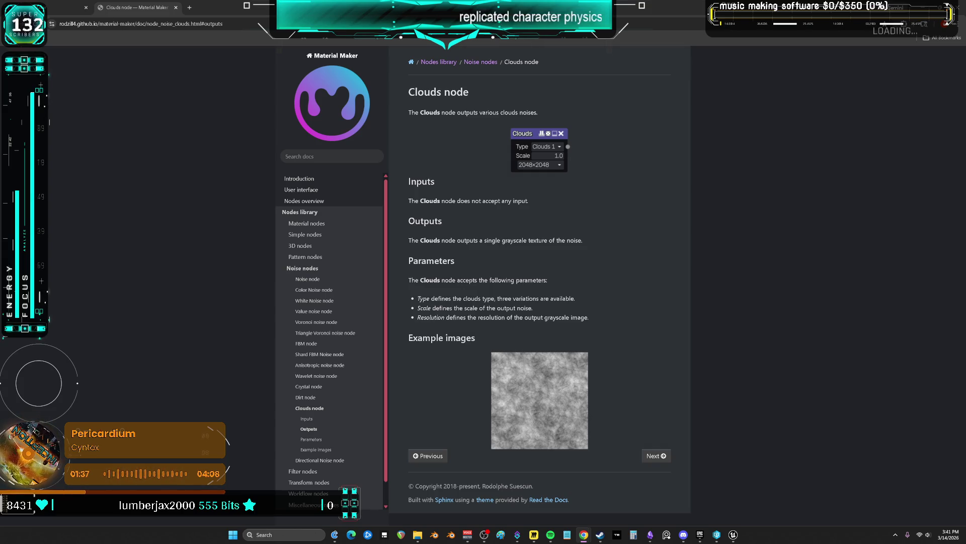
{"action": "scroll", "coordinate": [355, 420], "scroll_direction": "down", "scroll_amount": 1}
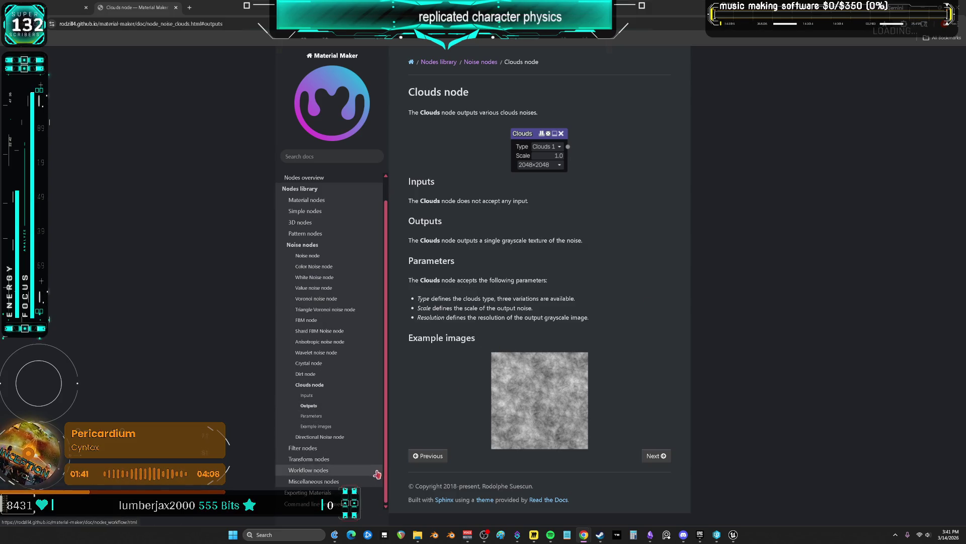
{"action": "left_click", "coordinate": [350, 483]}
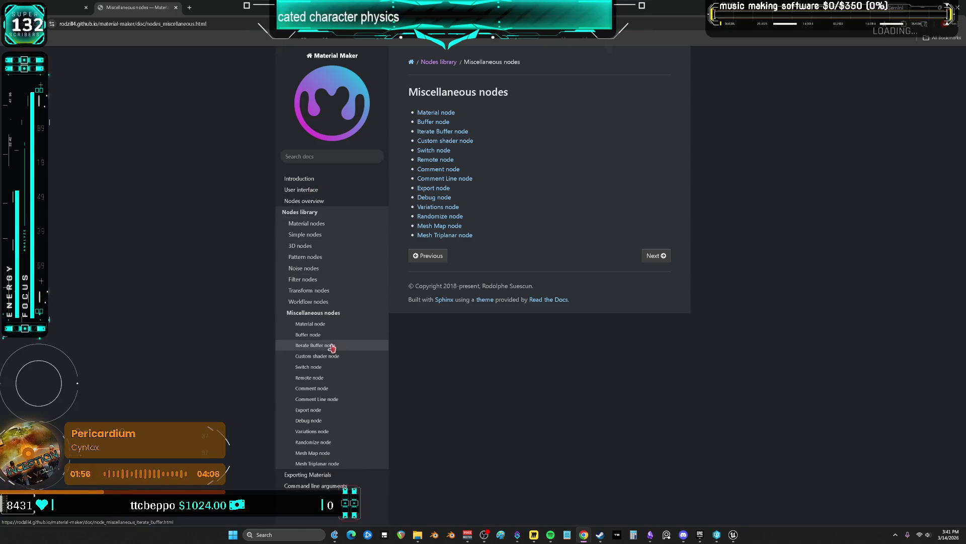
Step: Read the Variations node page, return to the manual index, and open the Unreal export instructions
{"action": "left_click", "coordinate": [321, 432]}
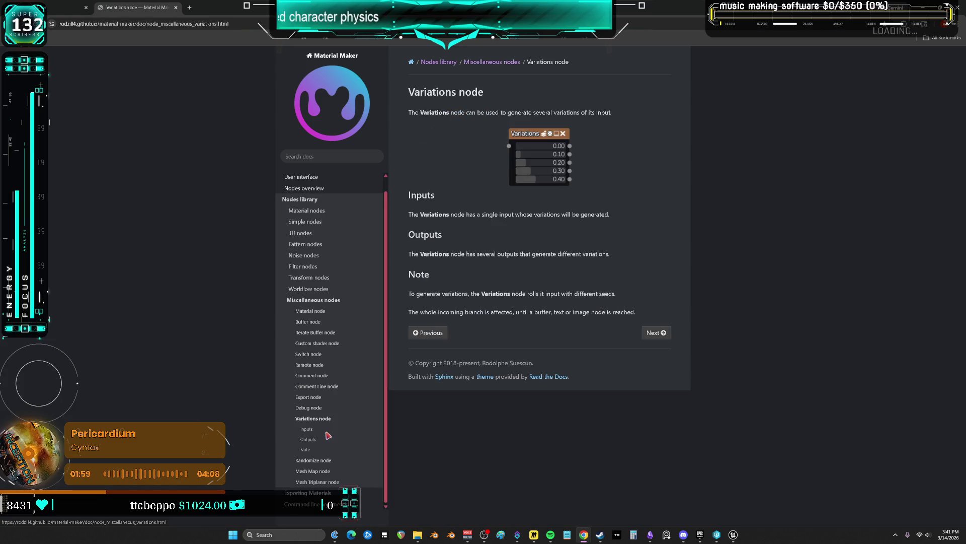
{"action": "scroll", "coordinate": [341, 403], "scroll_direction": "up", "scroll_amount": 1}
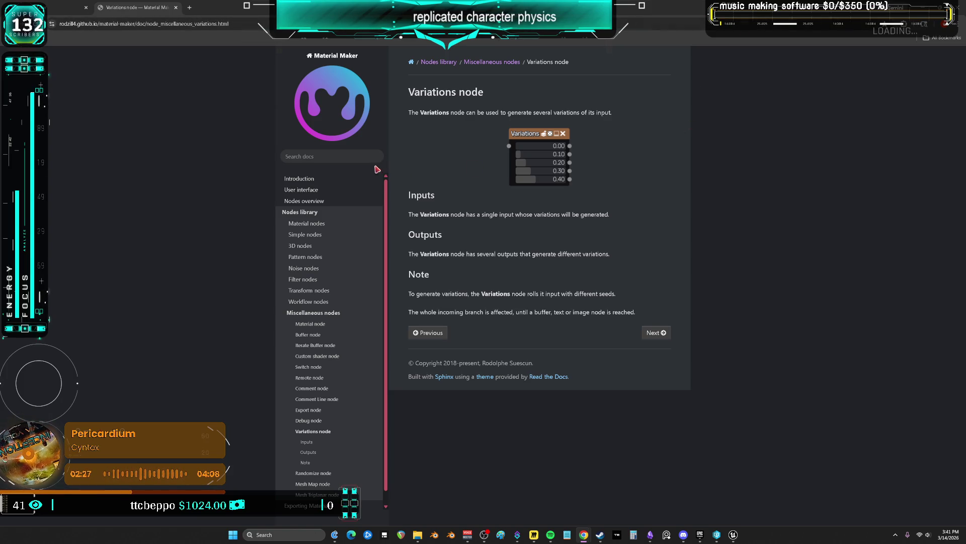
{"action": "left_click", "coordinate": [346, 88]}
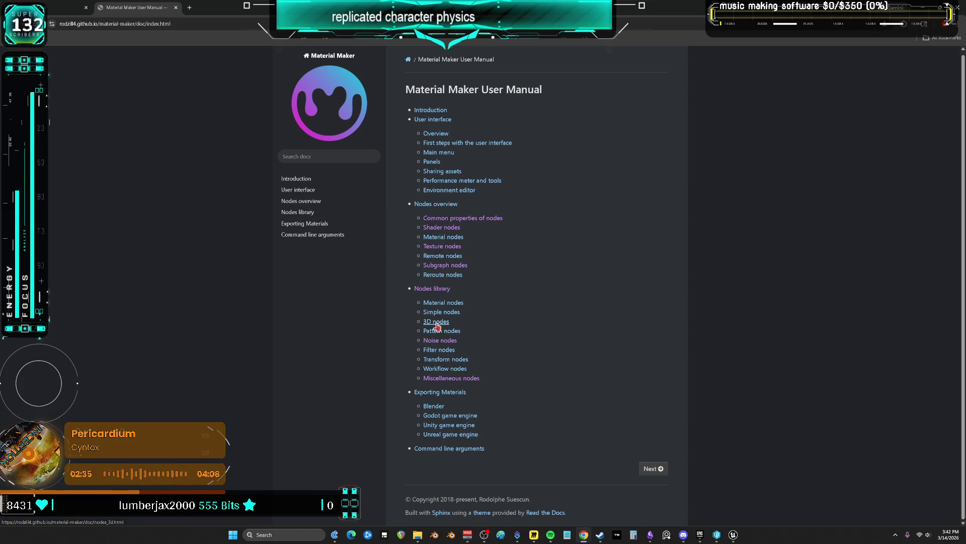
{"action": "left_click", "coordinate": [464, 435]}
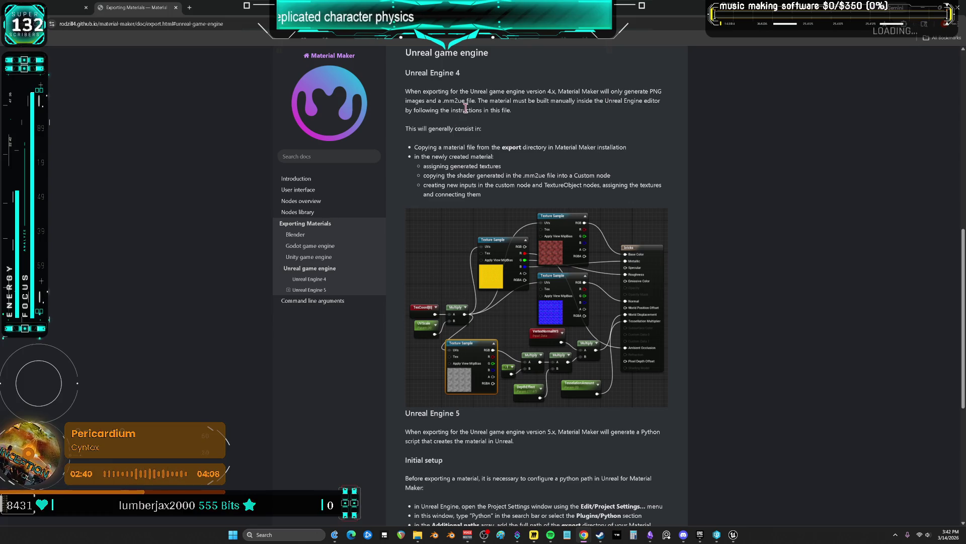
{"action": "scroll", "coordinate": [465, 252], "scroll_direction": "down", "scroll_amount": 6}
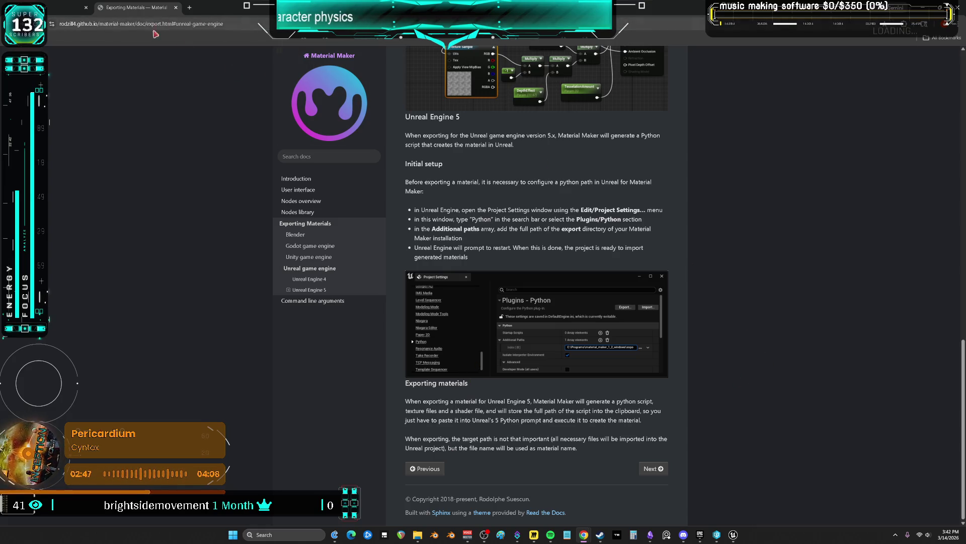
{"action": "left_click", "coordinate": [335, 99]}
{"action": "key", "text": "ctrl+l"}
{"action": "key", "text": "BackSpace"}
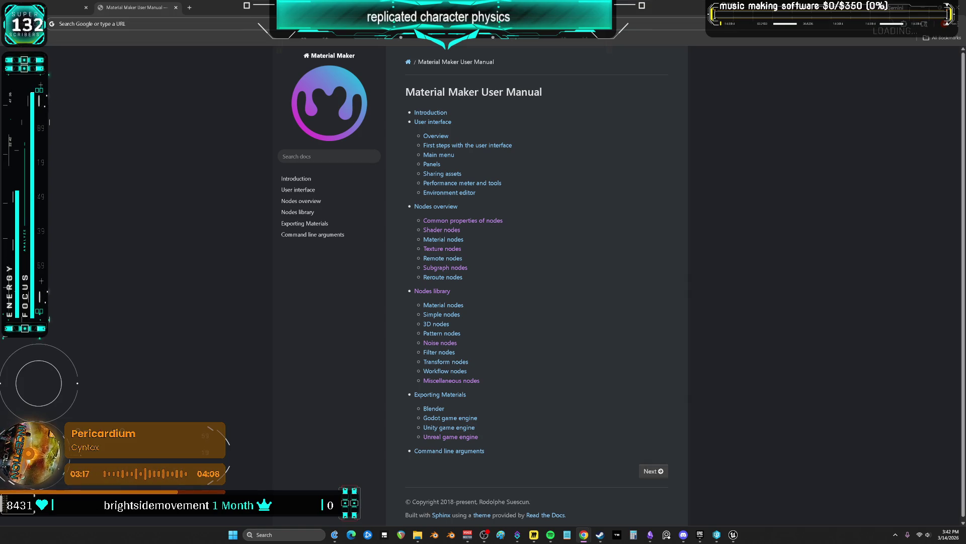
{"action": "left_click", "coordinate": [251, 23]}
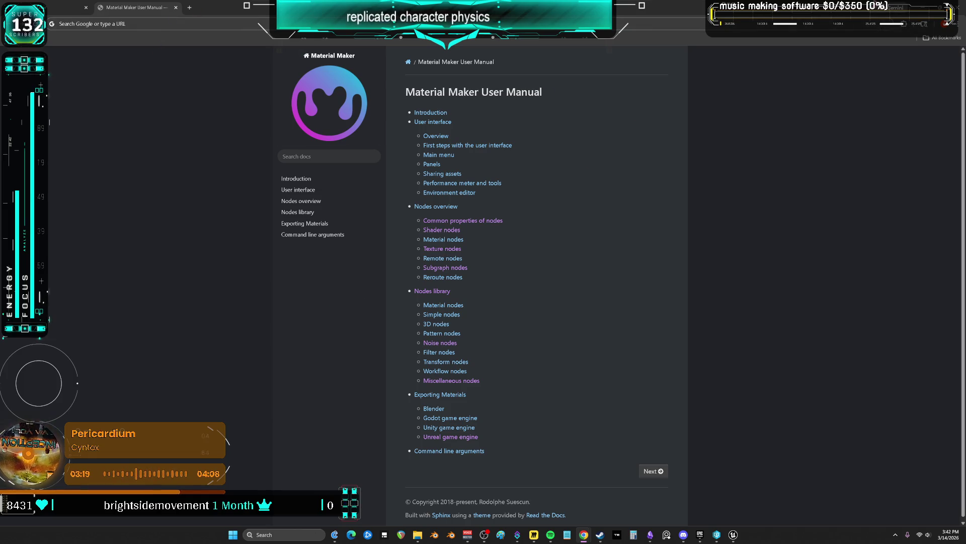
{"action": "left_click", "coordinate": [923, 7]}
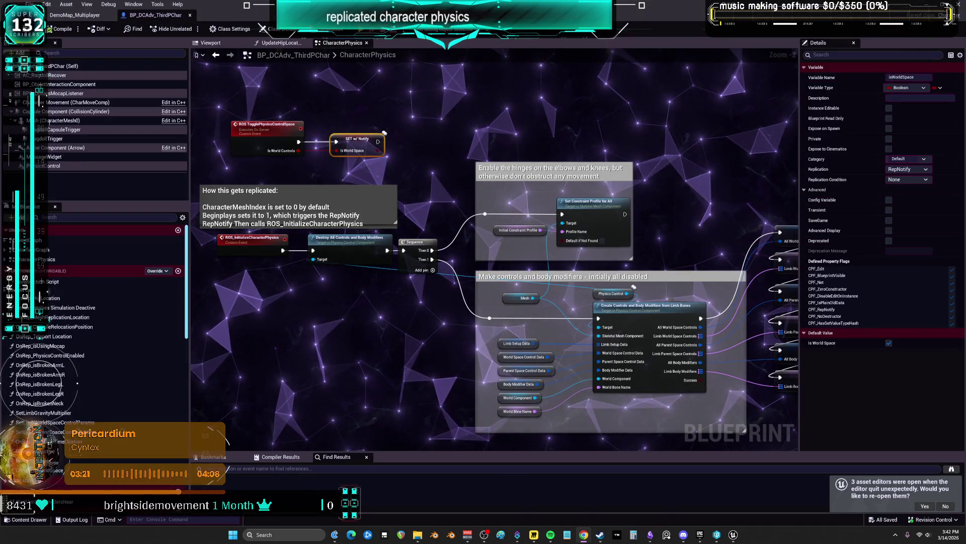